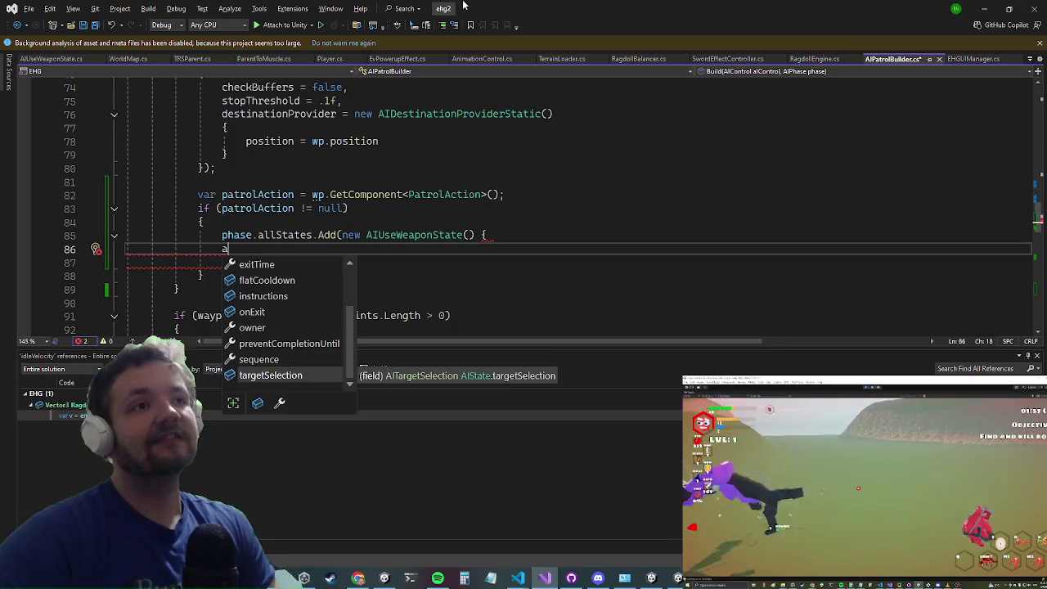
Step: List all references to AIUseWeaponState with Find All References
key(Escape)
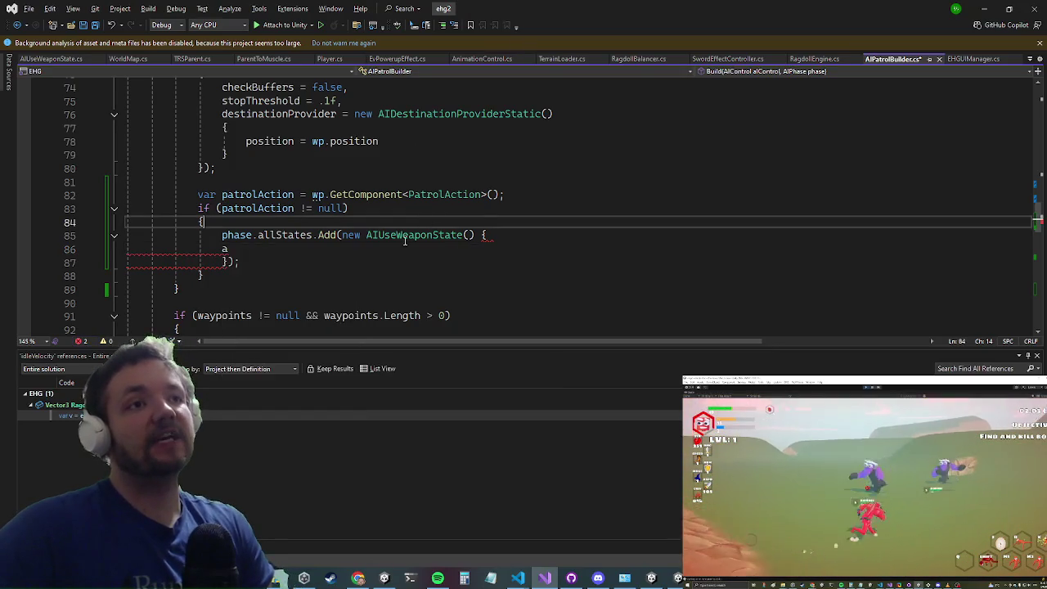
click(403, 236)
right_click(402, 236)
click(477, 351)
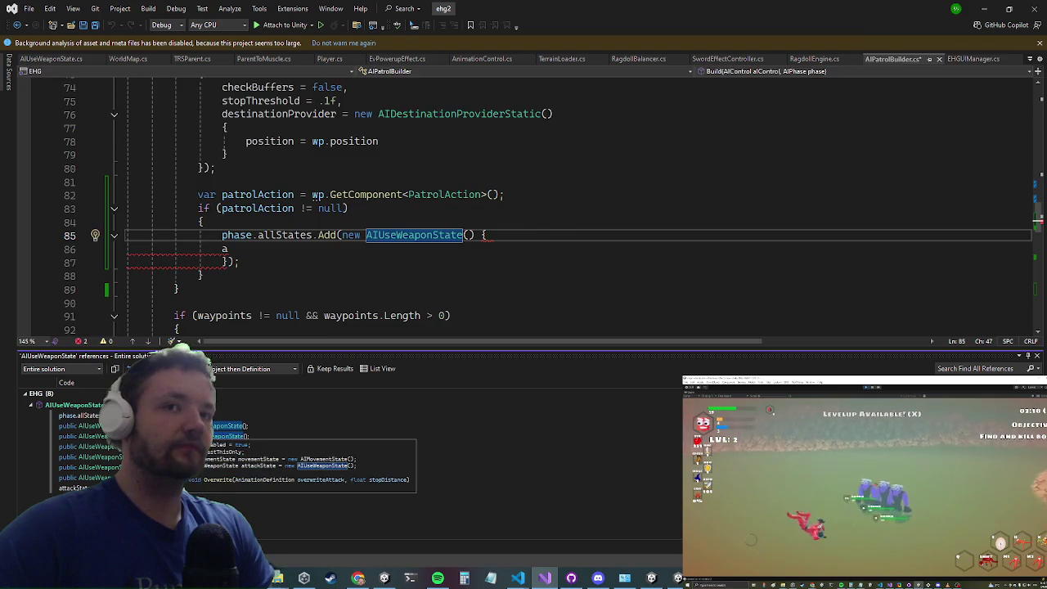
Step: Review AIUseWeaponState uses in AISequence, AIPhase and TDBuilding, then return to AIPatrolBuilder.cs
click(237, 426)
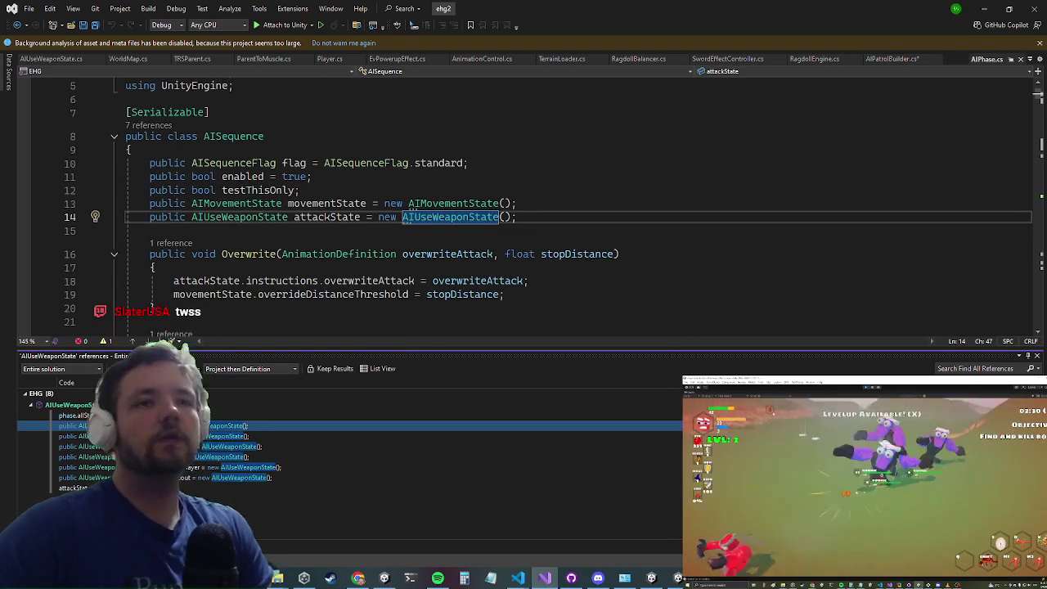
click(245, 467)
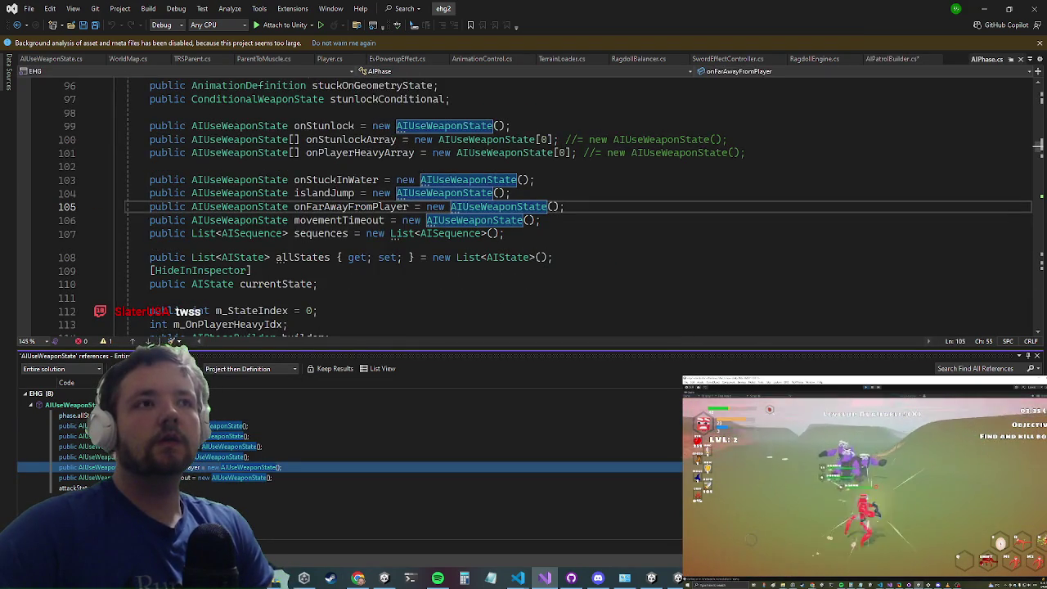
click(245, 447)
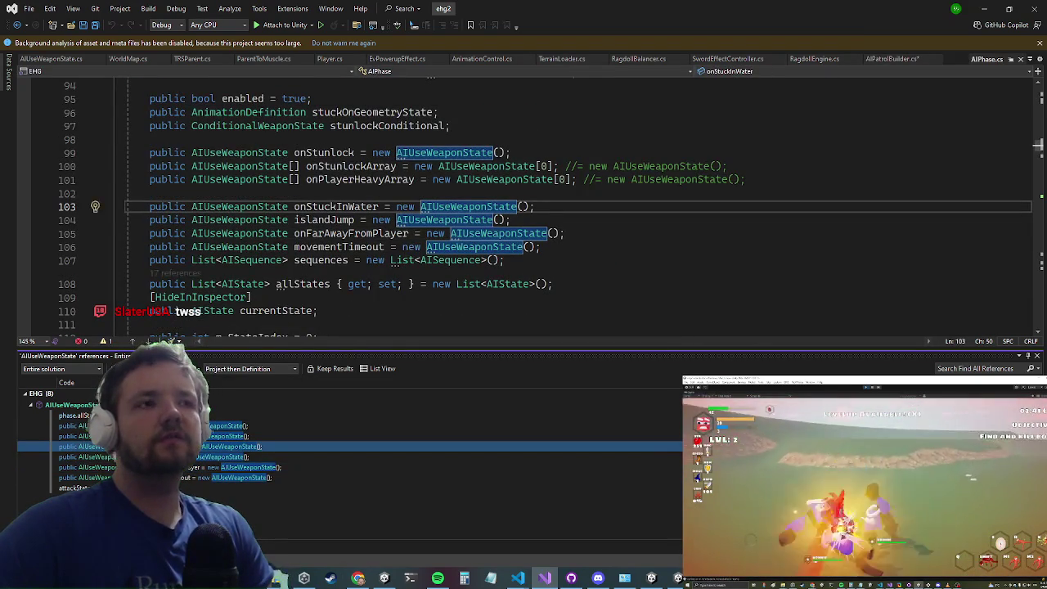
scroll(362, 221, up, 3)
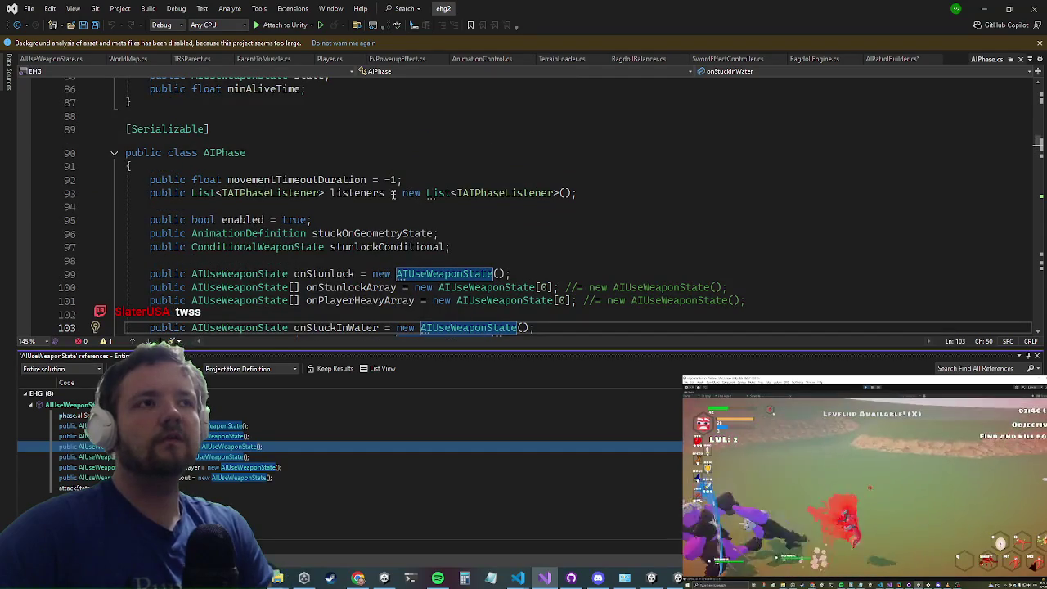
scroll(393, 194, down, 5)
scroll(398, 195, up, 1)
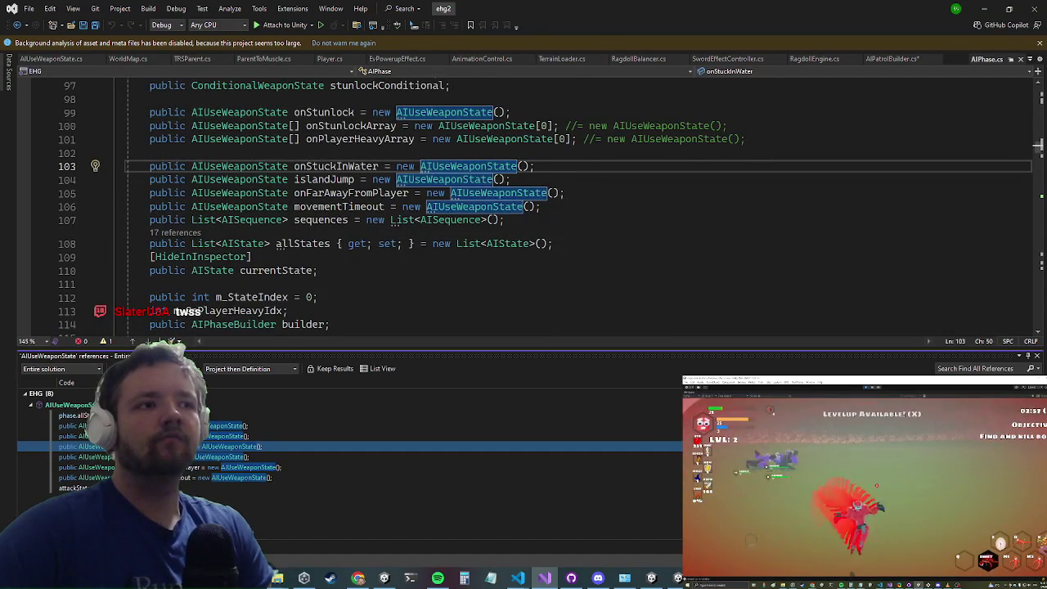
click(74, 487)
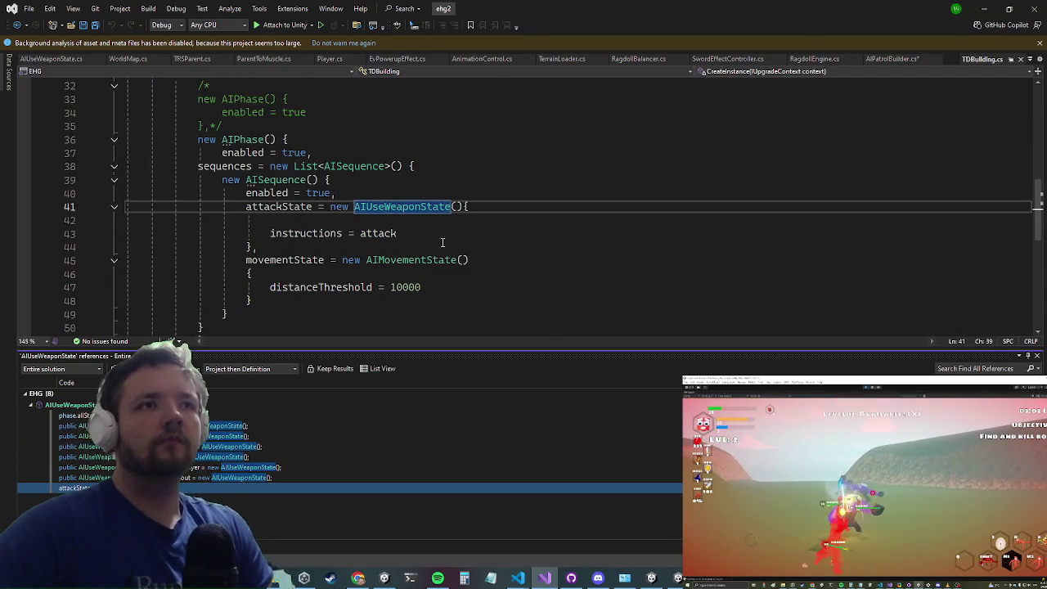
drag(311, 153, 442, 167)
drag(452, 206, 407, 210)
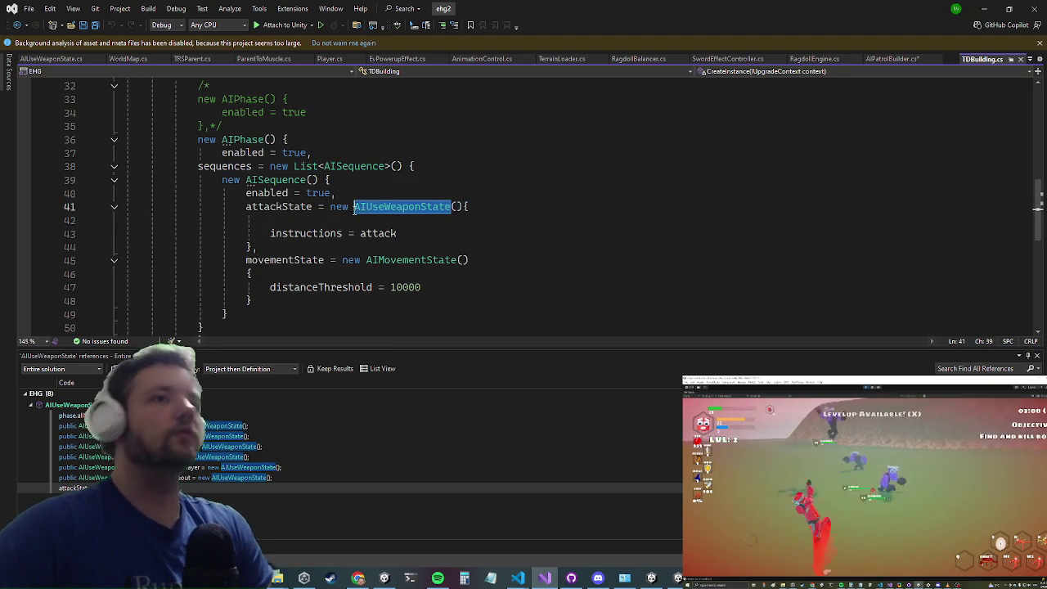
click(892, 61)
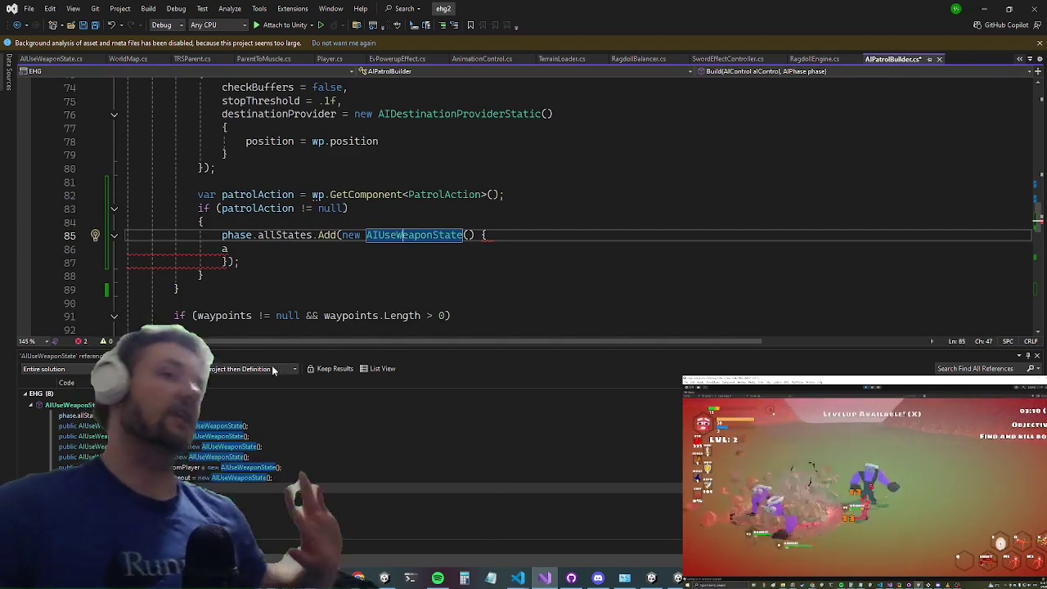
Step: Replace the inline new AIUseWeaponState block with patrolAction.weaponUseState
mouse_move(226, 262)
mouse_move(227, 261)
mouse_down()
mouse_move(344, 251)
mouse_move(344, 236)
mouse_up()
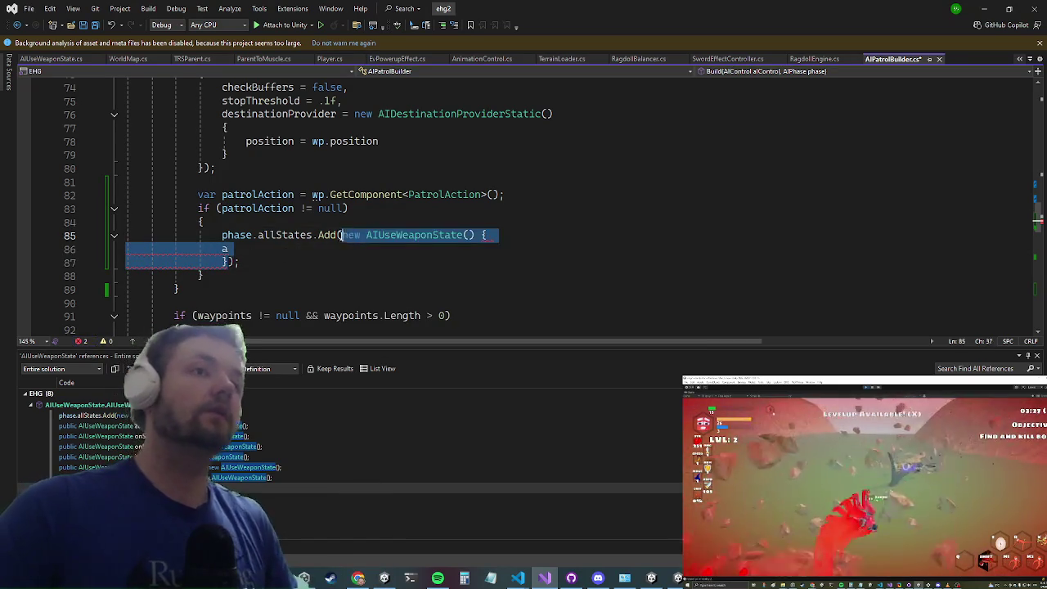
key(BackSpace)
text(patrolAction.)
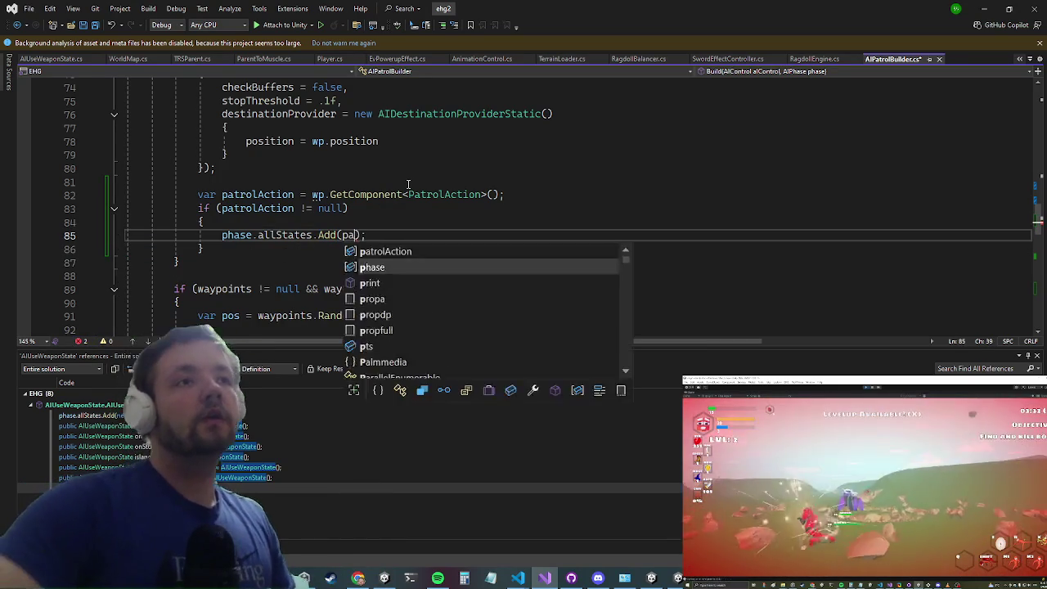
text(weaponUseS)
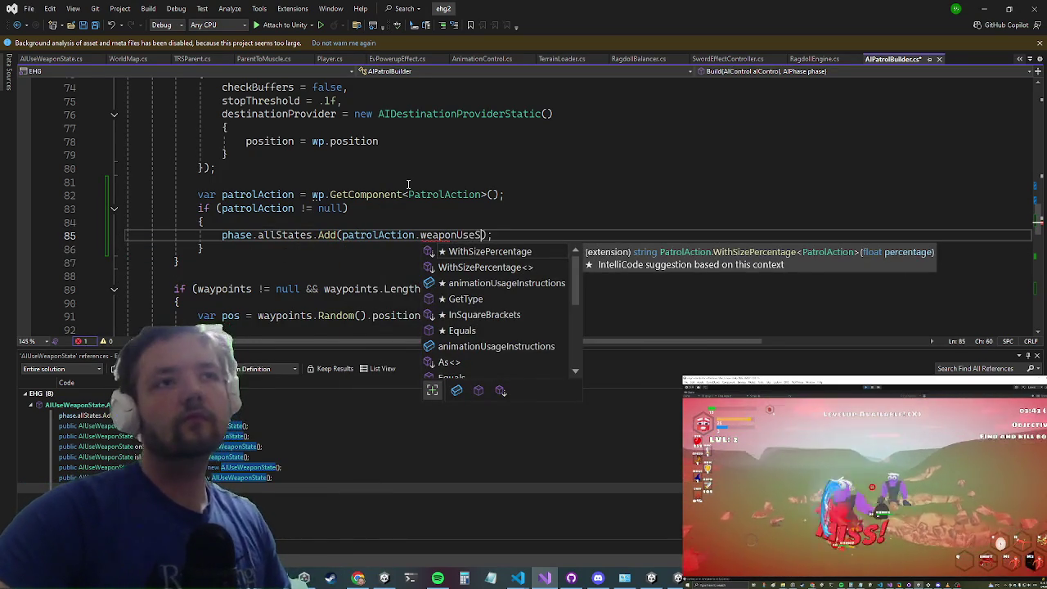
key(Escape)
key(Up)
key(Up)
key(Up)
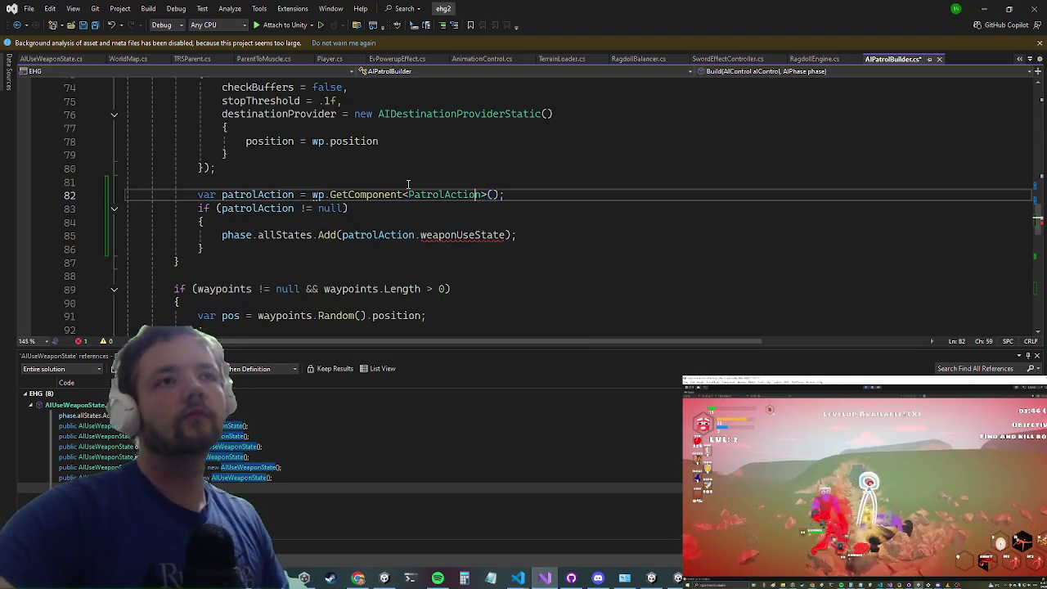
Step: In PatrolAction, add 'public AIUseWeaponState weaponUseState;' and delete the animationUsageInstructions field
key(F12)
key(Down)
key(Down)
key(End)
key(Return)
text(pu)
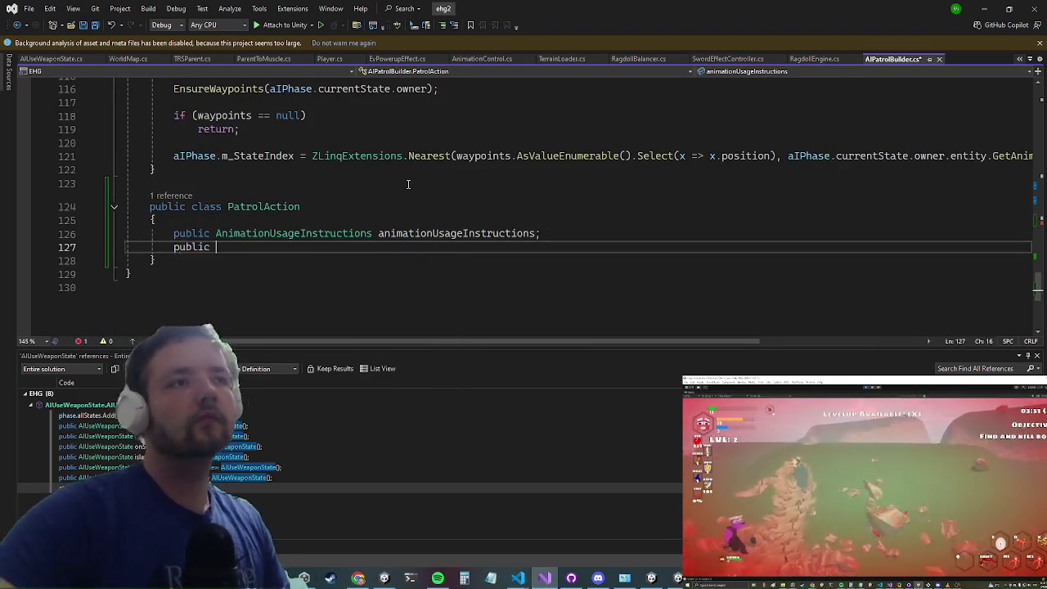
text(blic AIUseWeaponState weaponUs)
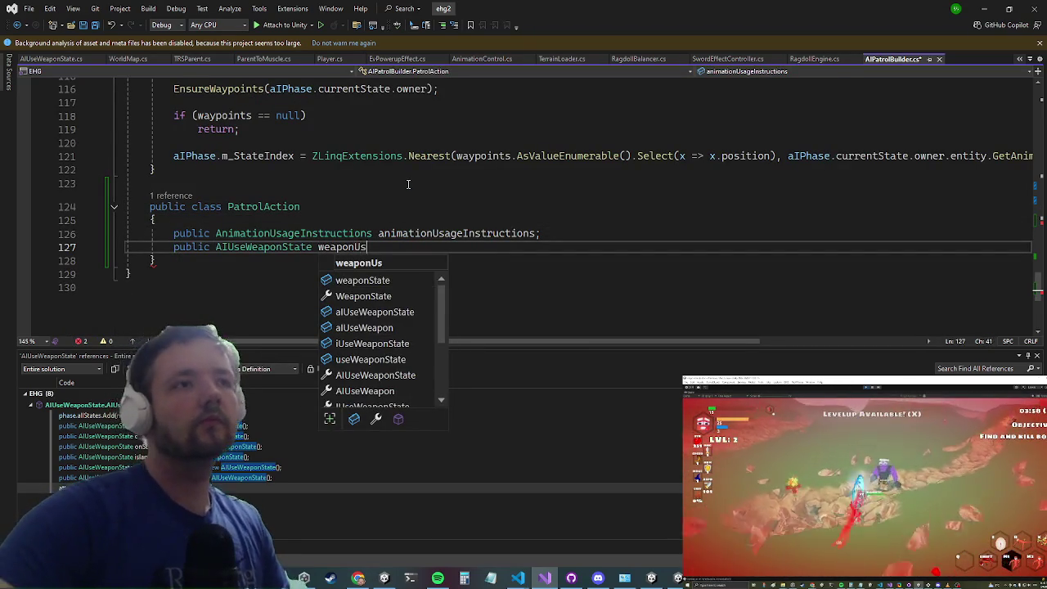
text(eState;)
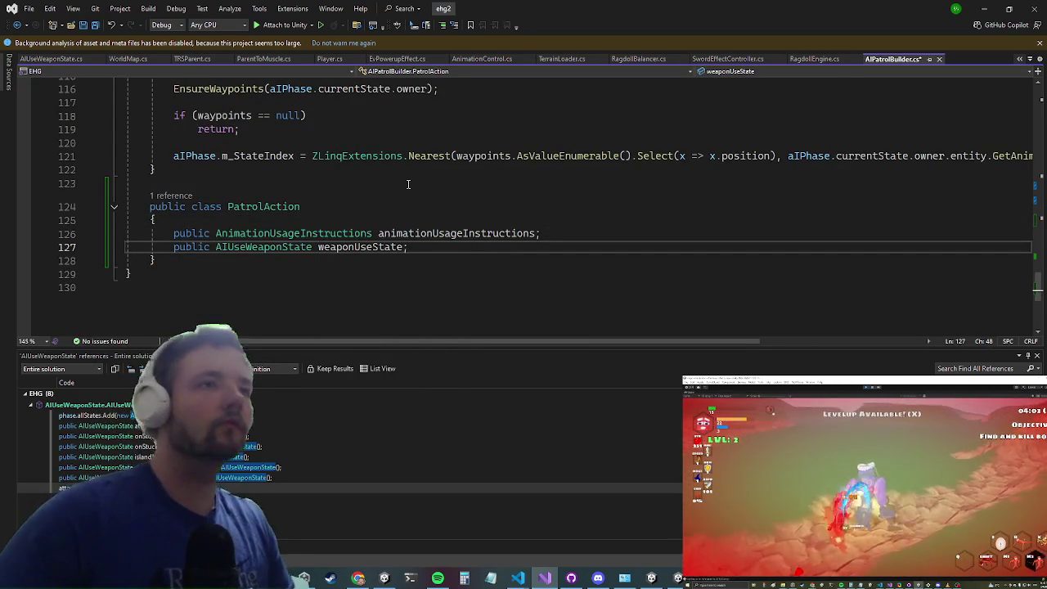
mouse_move(157, 220)
mouse_down()
mouse_move(173, 234)
mouse_move(579, 229)
mouse_up()
key(BackSpace)
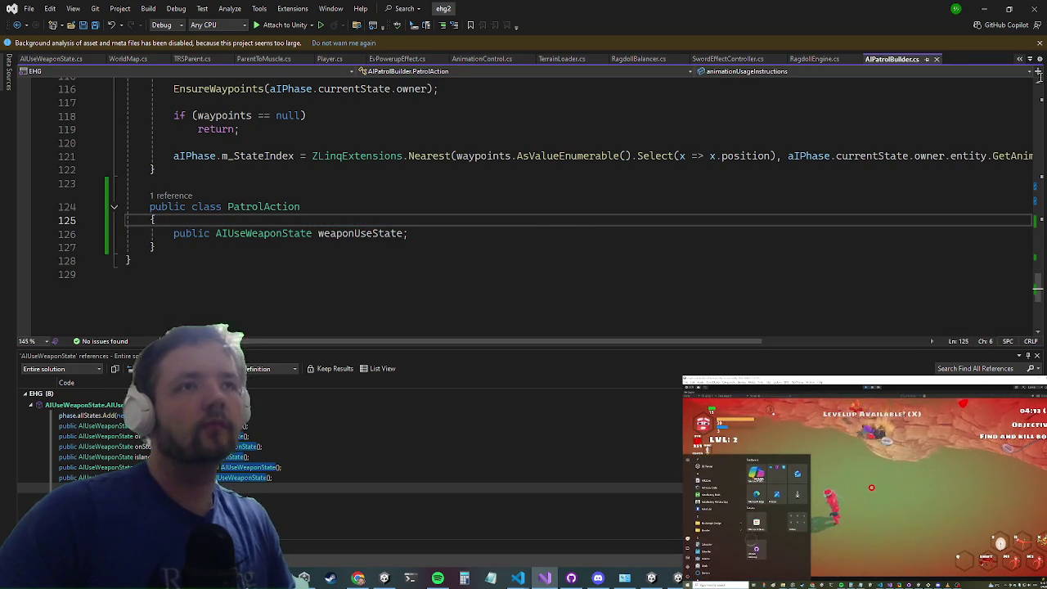
Step: Start a playtest in Unity, then come back to Visual Studio
click(983, 10)
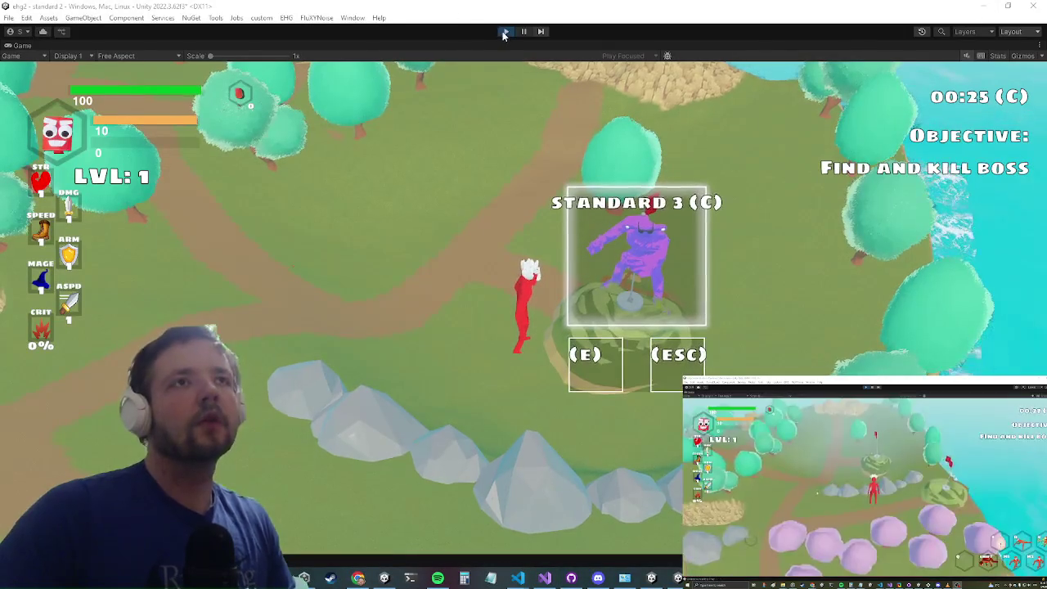
click(503, 33)
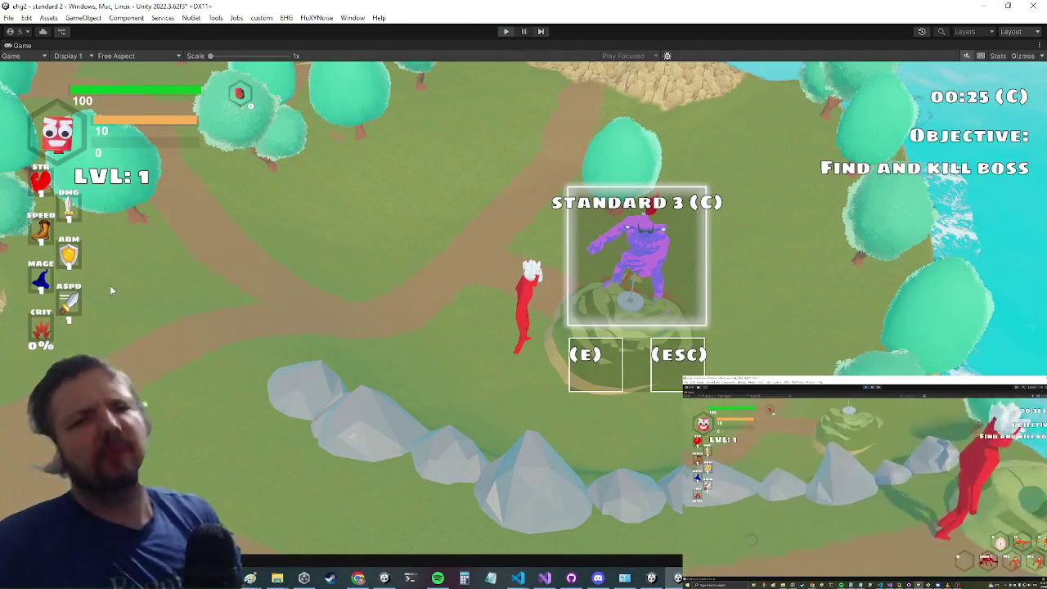
key(alt+Tab)
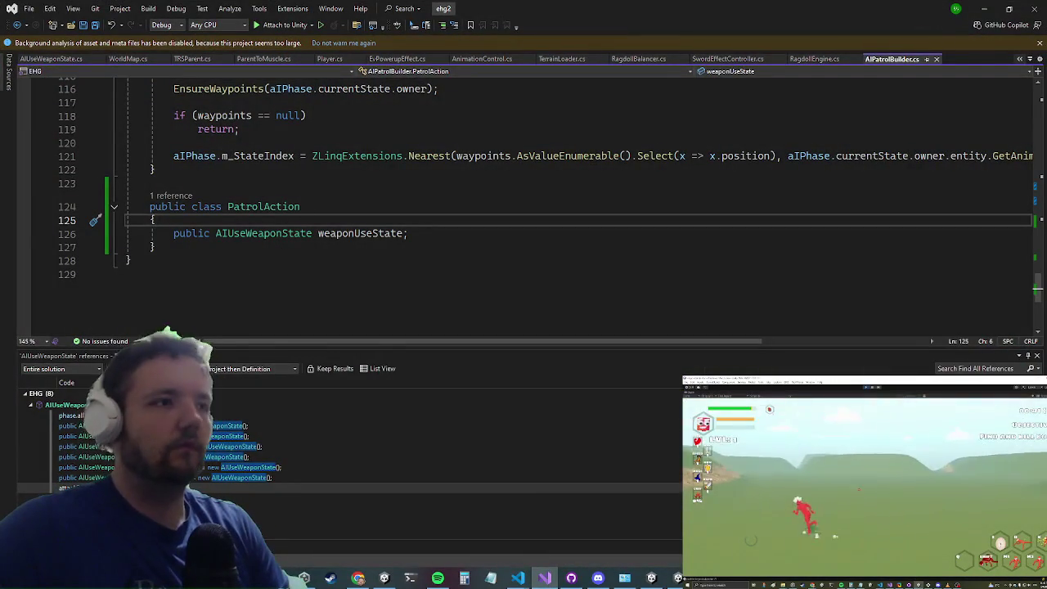
Step: Find all attackState references and review the SetSeq call, AIControl filter and instructions uses
key(F8)
key(F8)
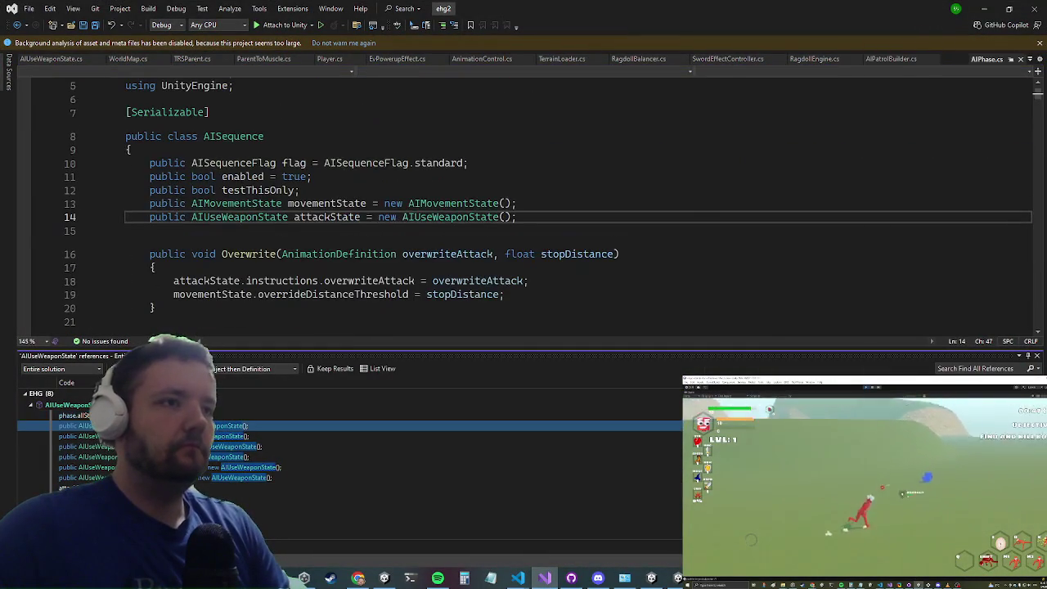
right_click(316, 217)
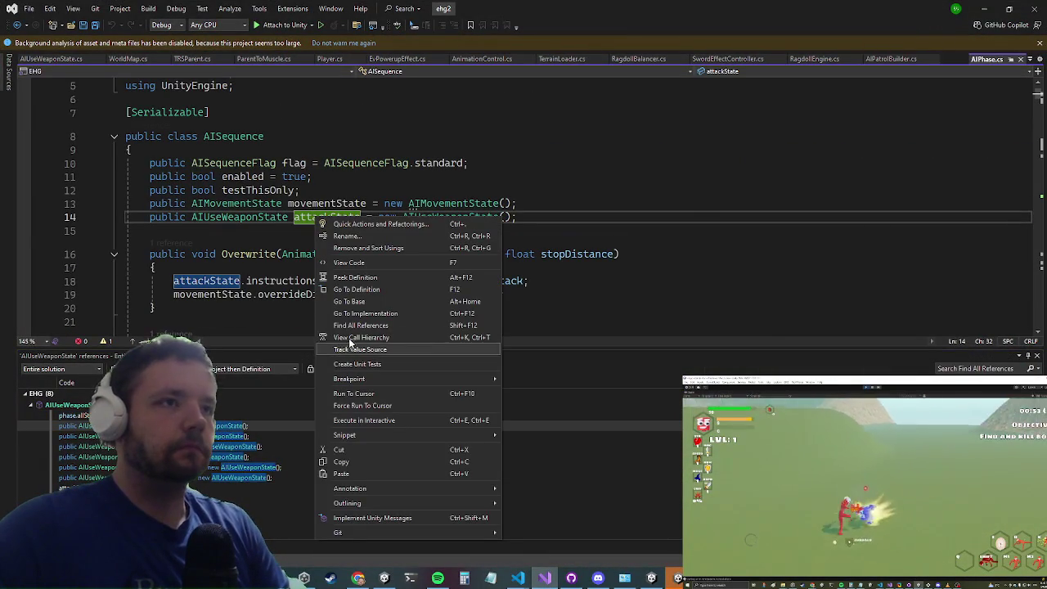
click(370, 326)
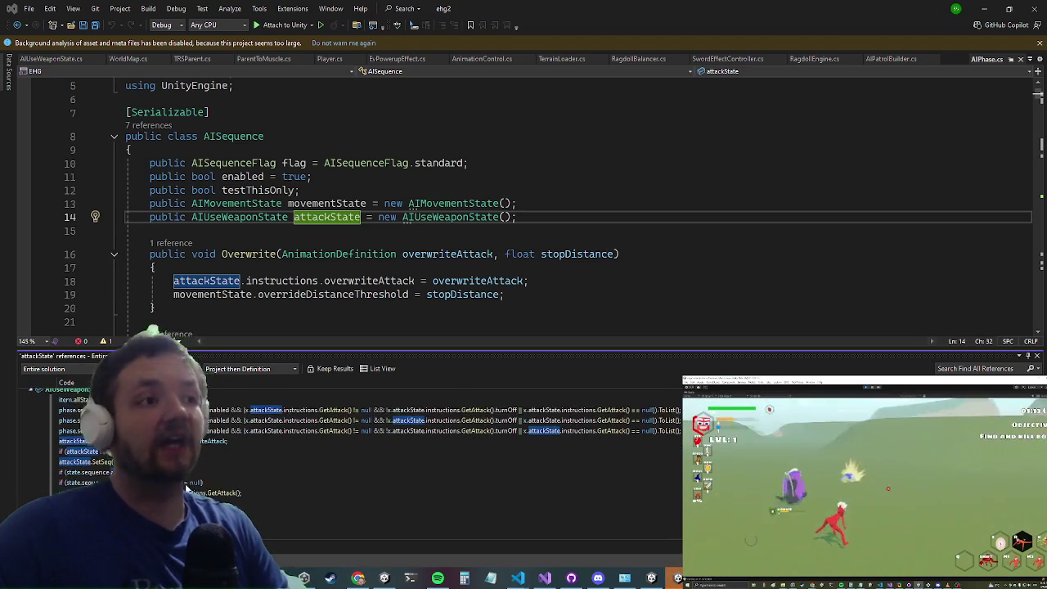
click(82, 478)
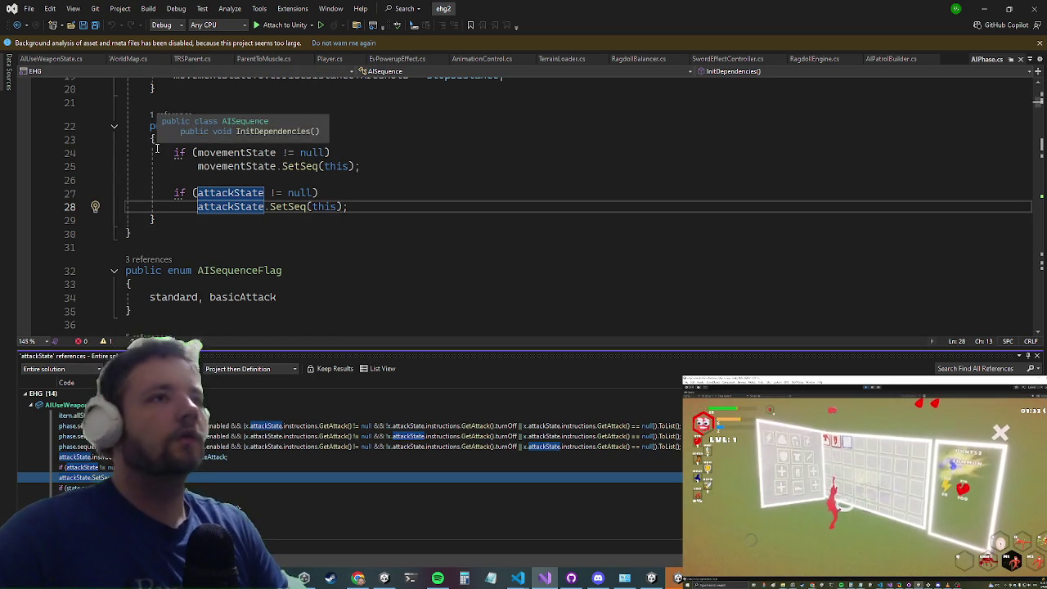
scroll(200, 469, down, 1)
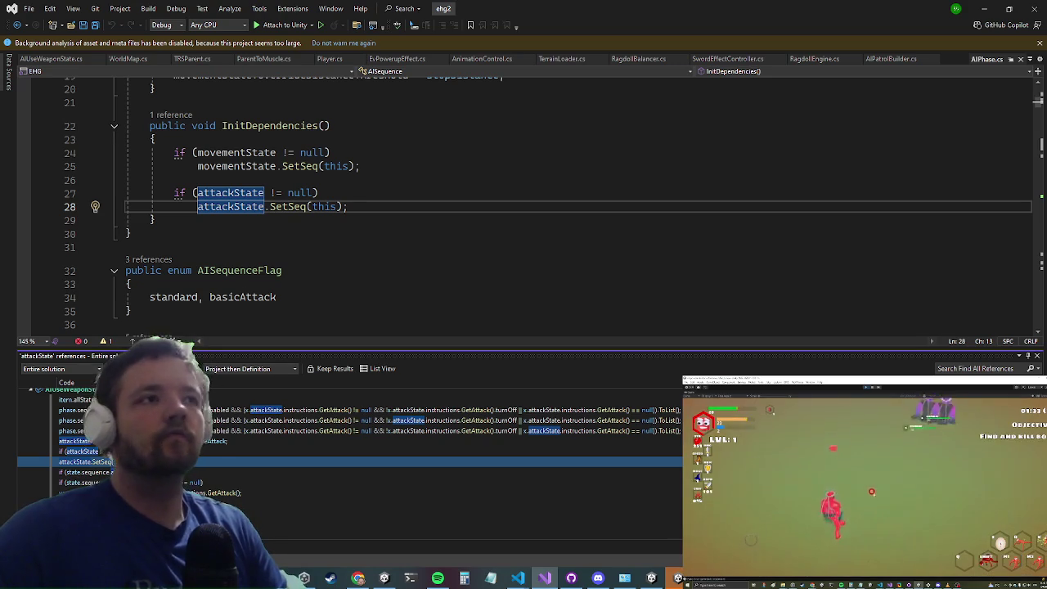
scroll(99, 442, up, 1)
click(82, 447)
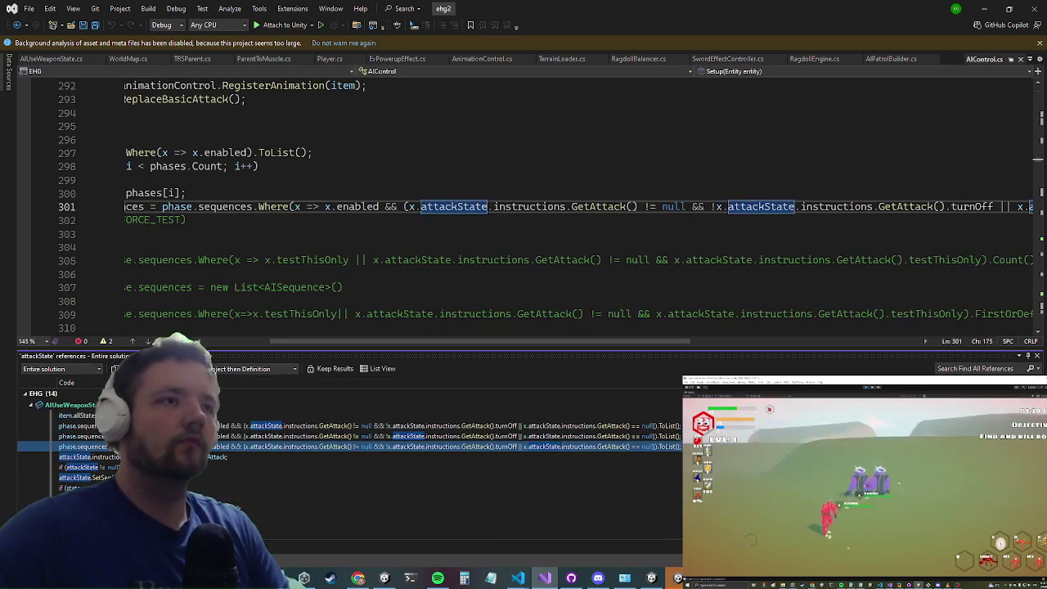
click(82, 457)
click(82, 477)
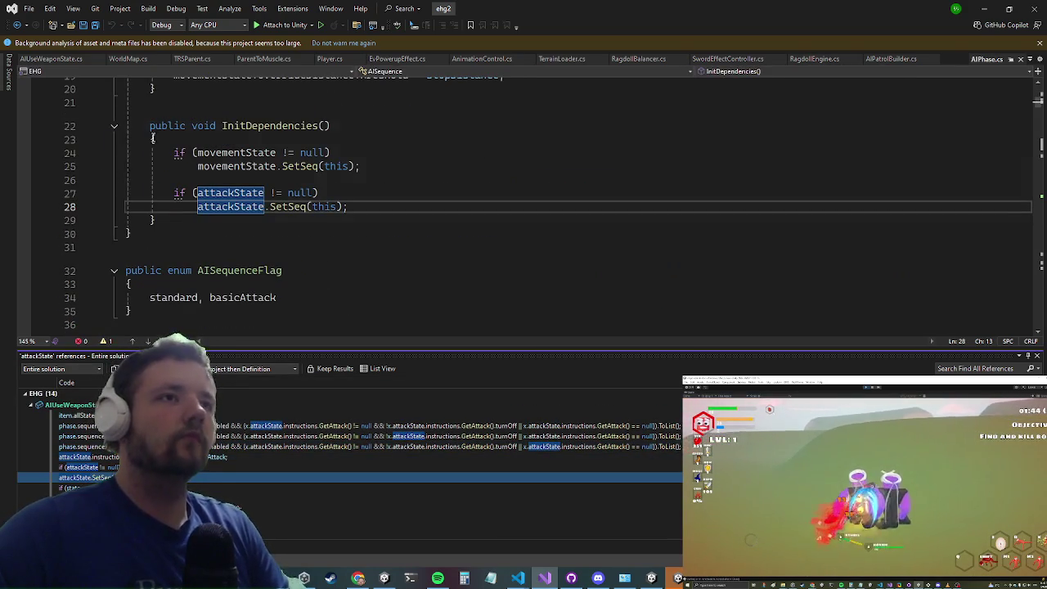
scroll(352, 458, down, 1)
Step: Go to SetSeq's definition and step through attackState uses in AIPhase, TowerDefencePass, GetAllAttacks and Overwrite
click(282, 206)
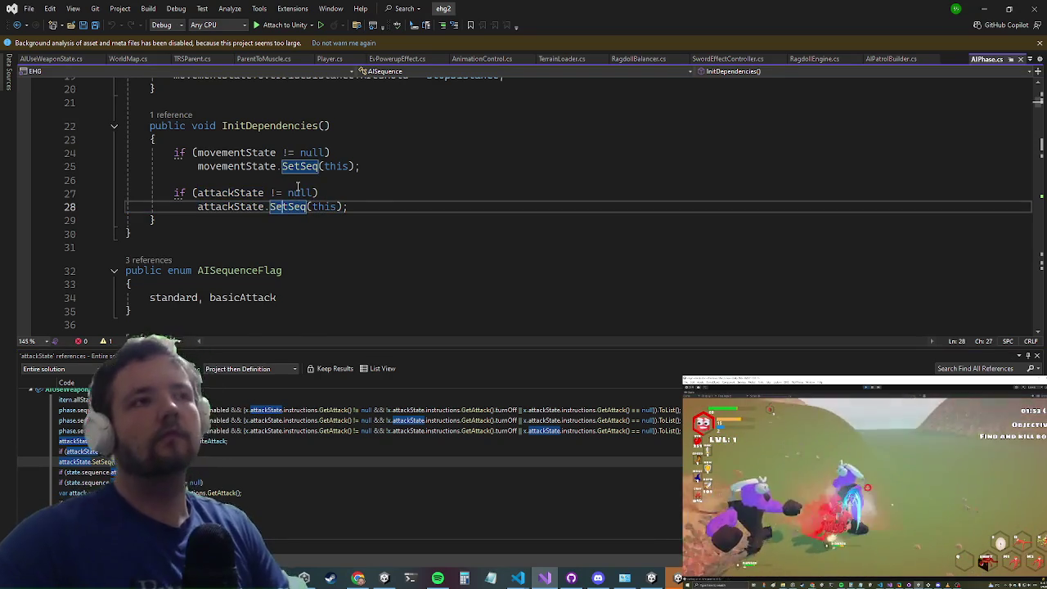
key(F12)
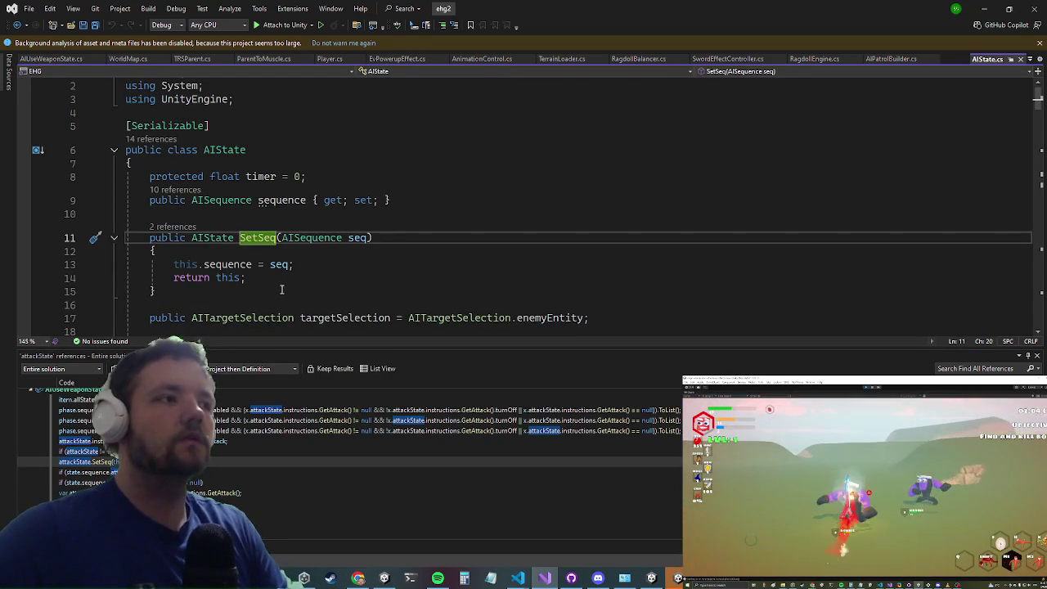
scroll(279, 290, down, 14)
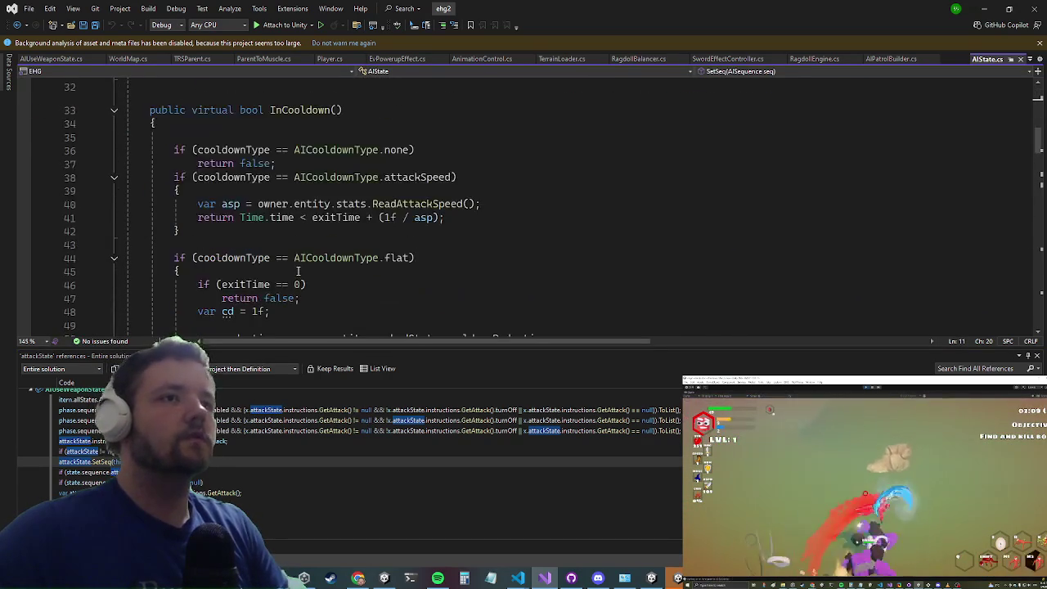
click(409, 513)
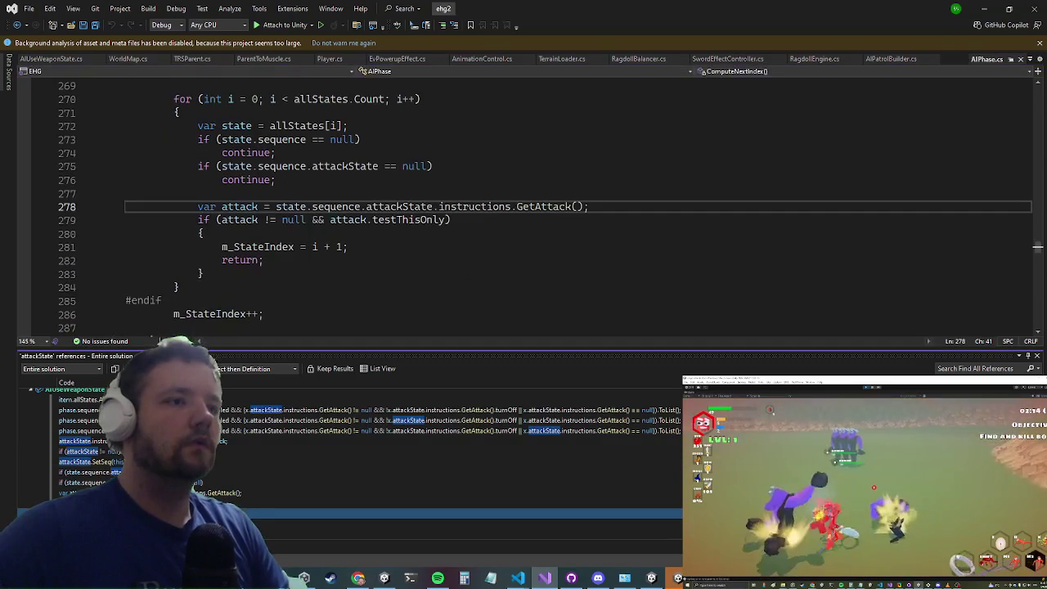
click(409, 535)
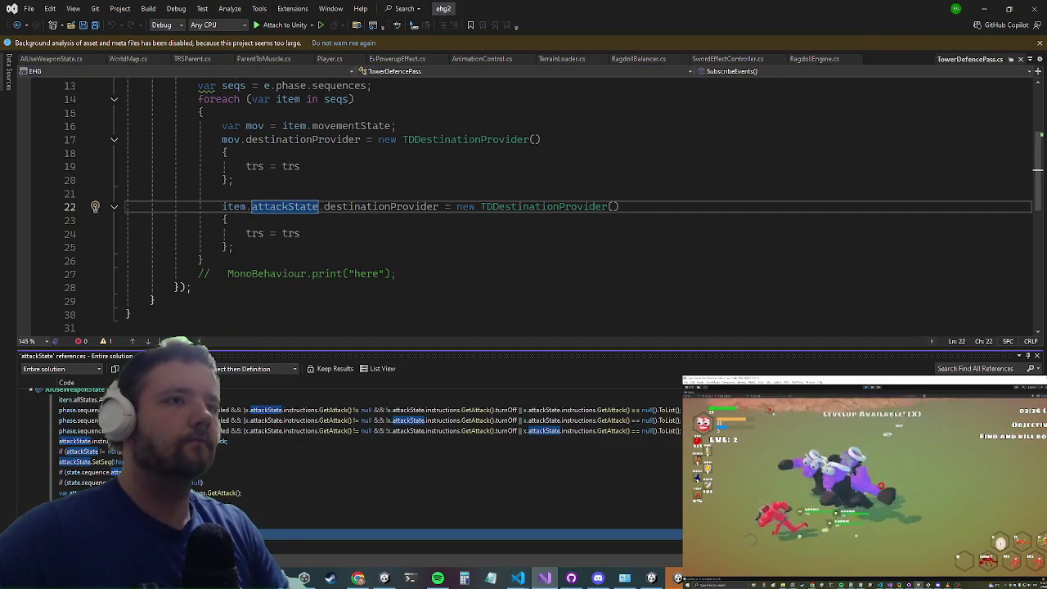
click(409, 513)
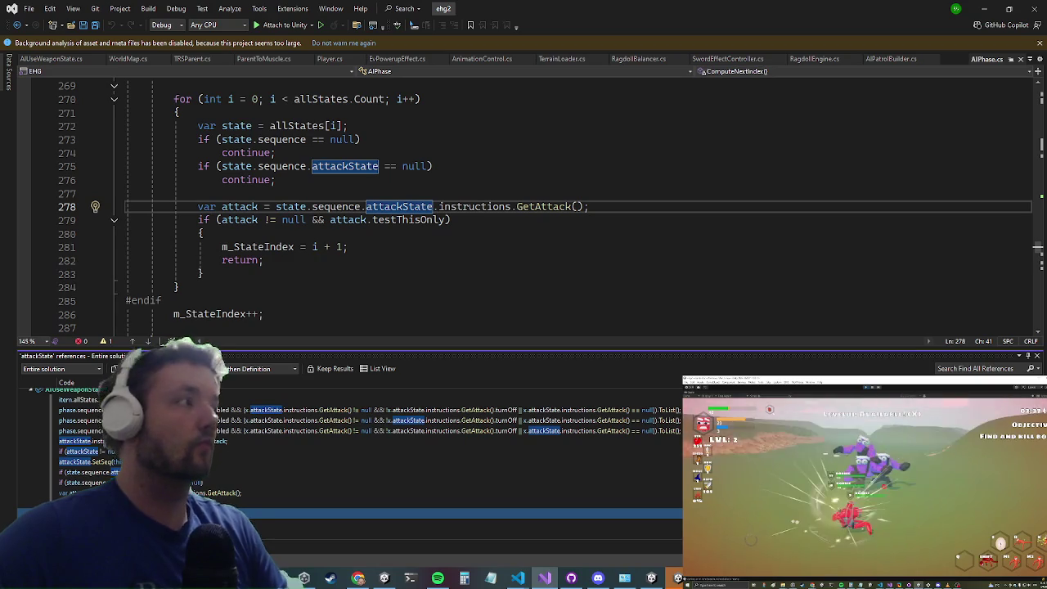
click(409, 502)
click(409, 492)
click(409, 472)
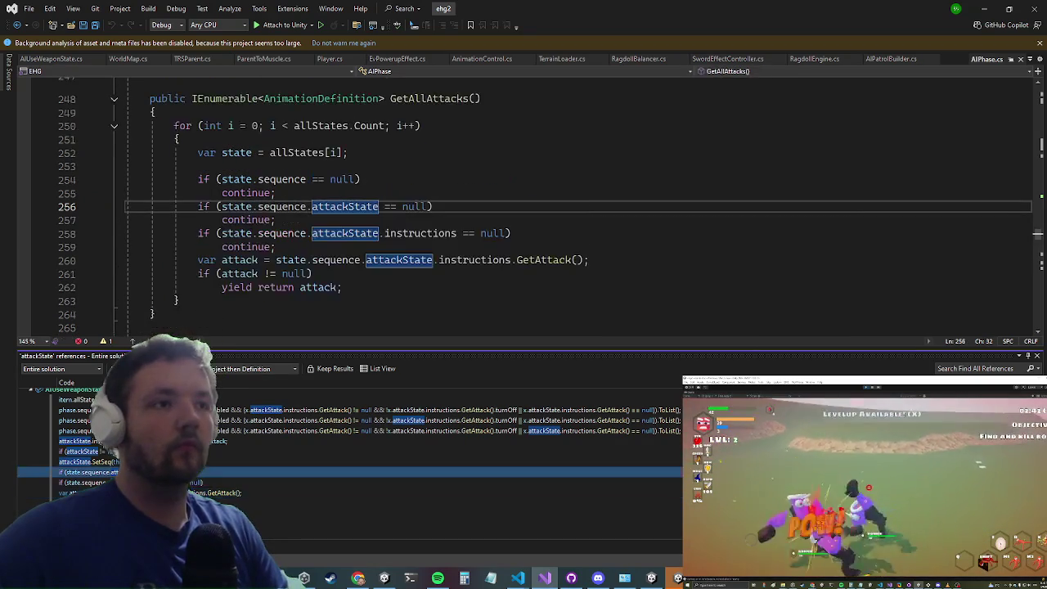
click(409, 461)
click(409, 440)
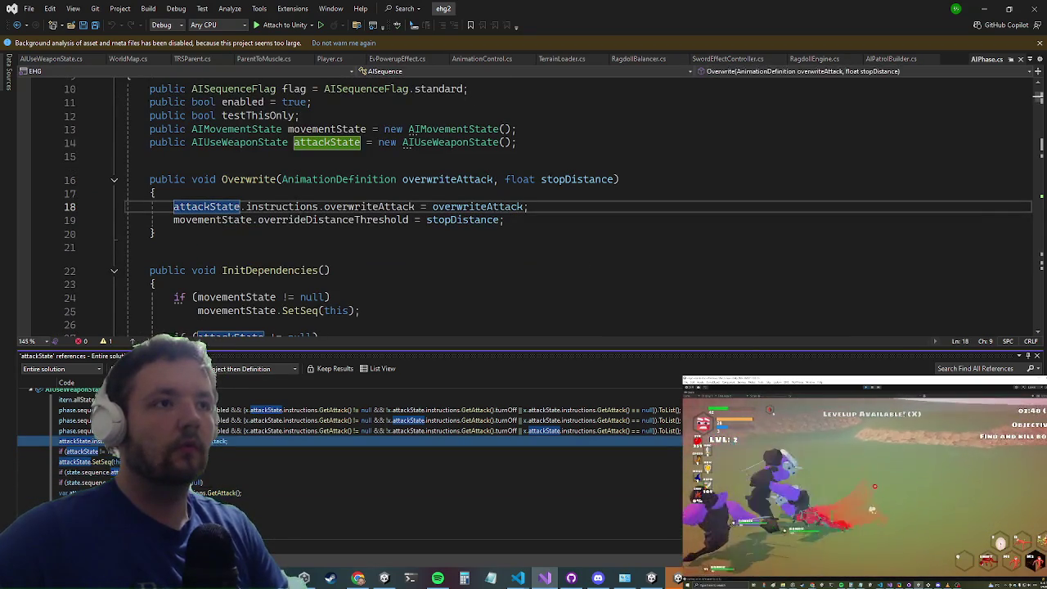
scroll(409, 458, up, 1)
click(409, 415)
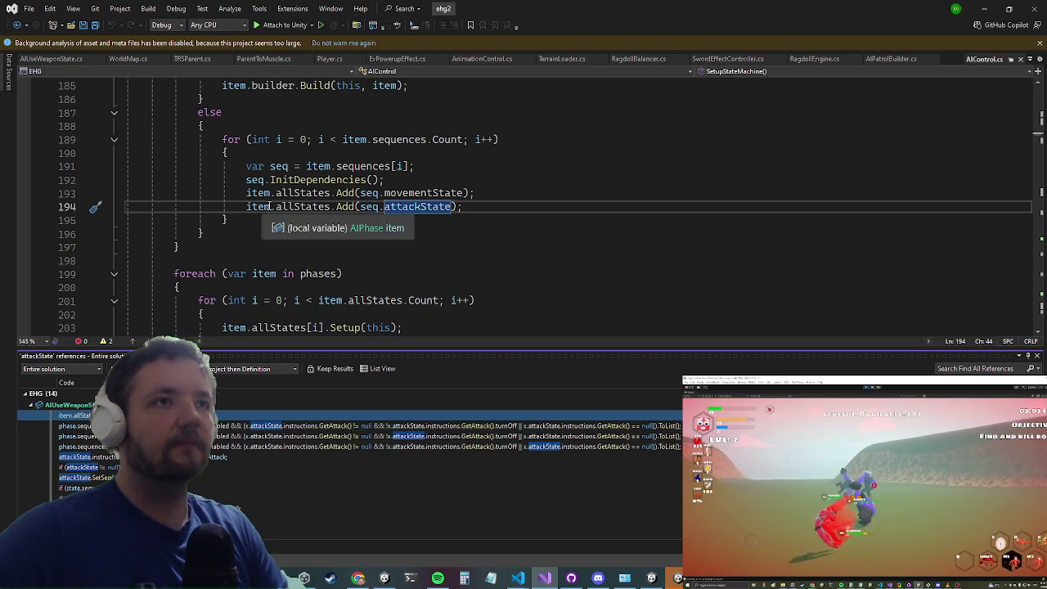
scroll(275, 193, down, 1)
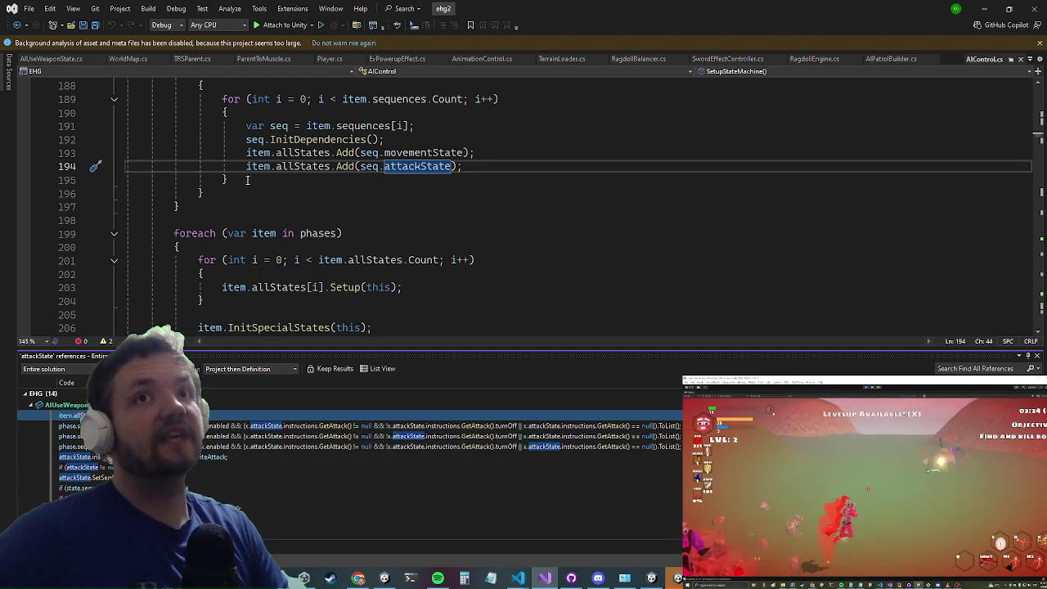
Step: Return to AIPatrolBuilder.cs at the weaponUseState member on line 85
click(881, 59)
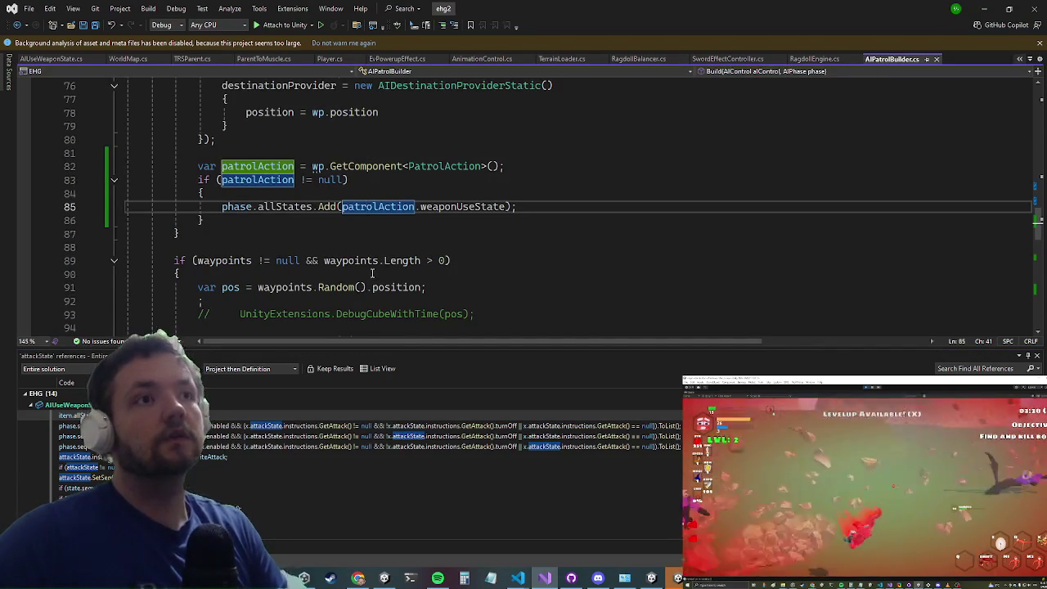
scroll(372, 273, down, 1)
scroll(374, 276, up, 2)
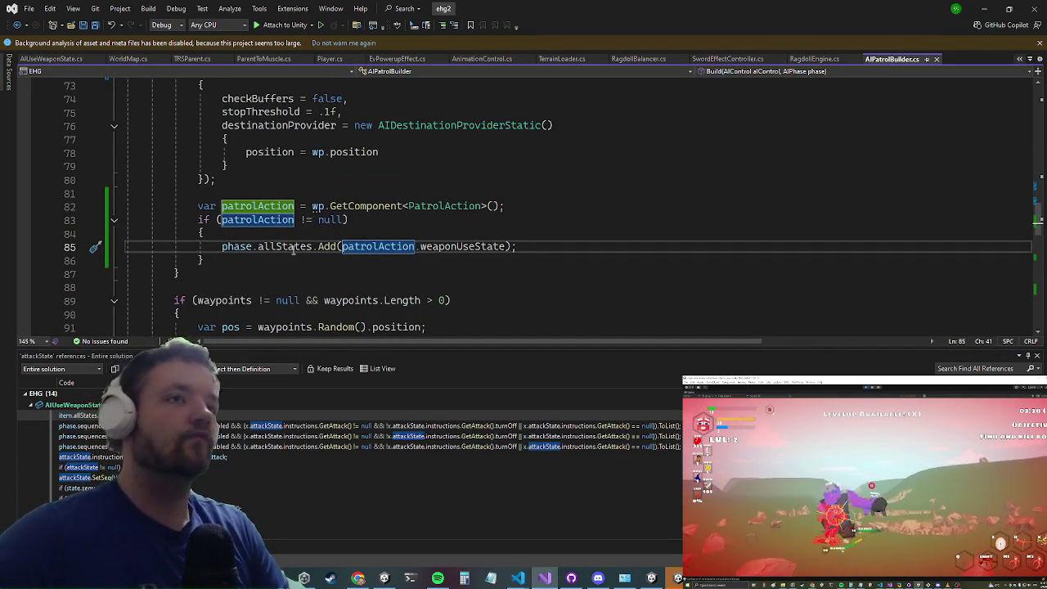
click(457, 247)
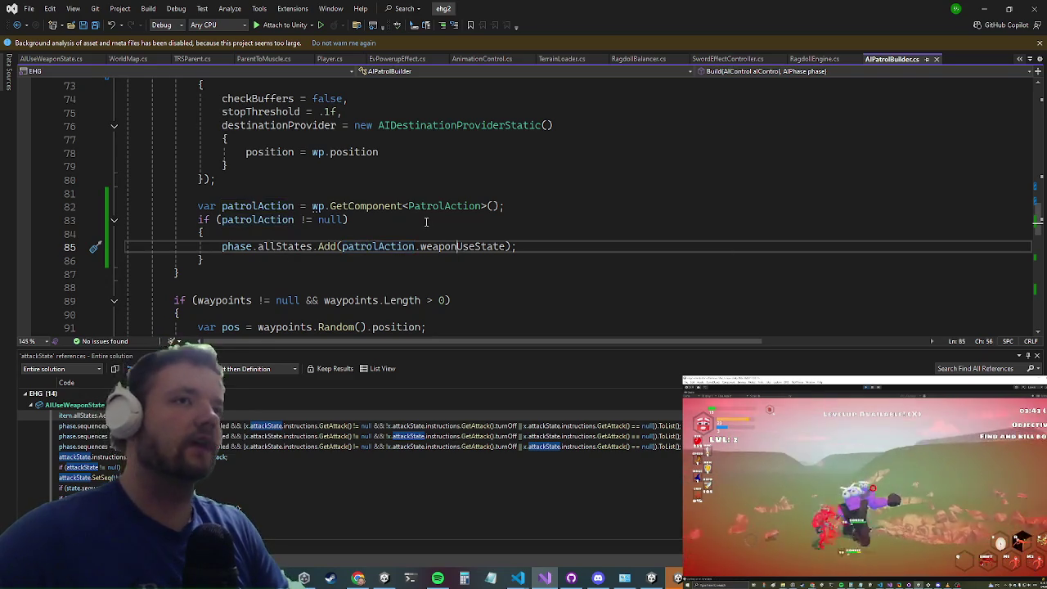
Step: Glance at Unity, then return to the AIPatrolBuilder.cs patrol builder code
click(986, 9)
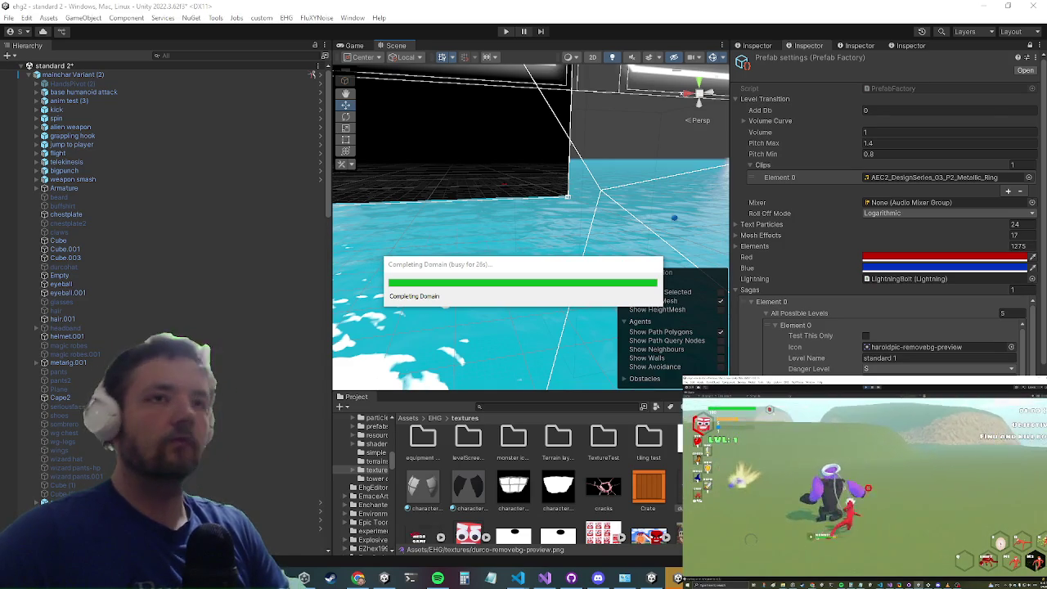
key(alt+Tab)
scroll(565, 232, down, 8)
scroll(255, 237, up, 5)
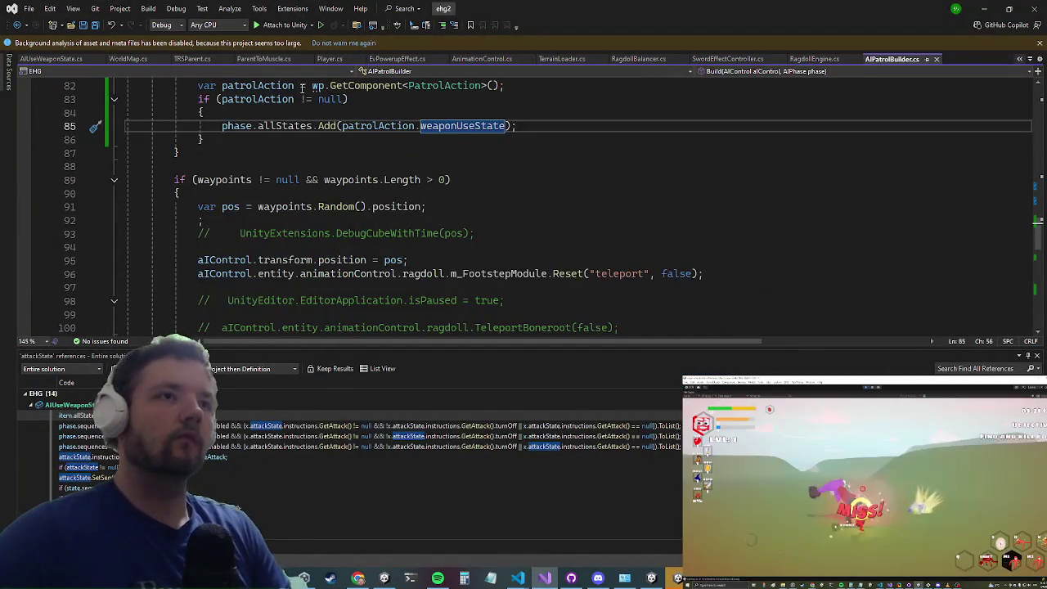
scroll(246, 163, down, 2)
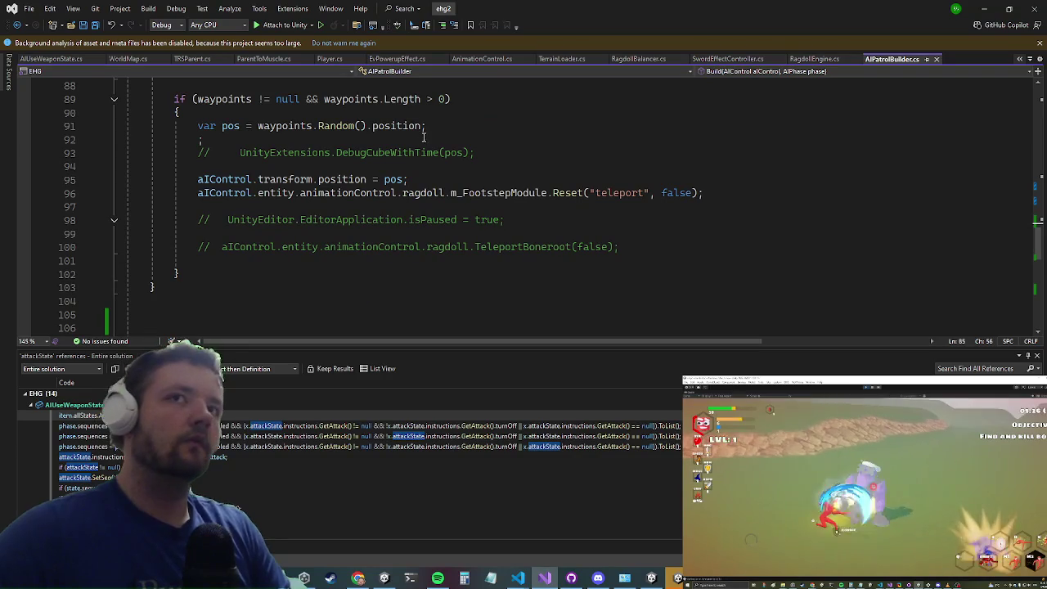
Step: Select waypoint teleport line 95, then minimize Visual Studio to show Unity
click(412, 179)
drag(412, 178, 131, 179)
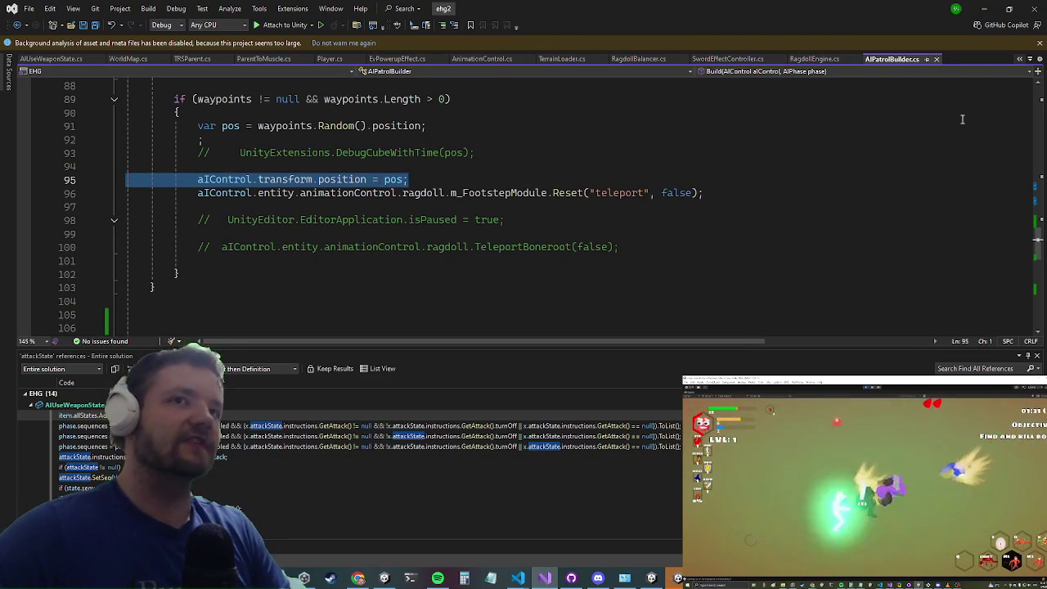
scroll(516, 192, up, 1)
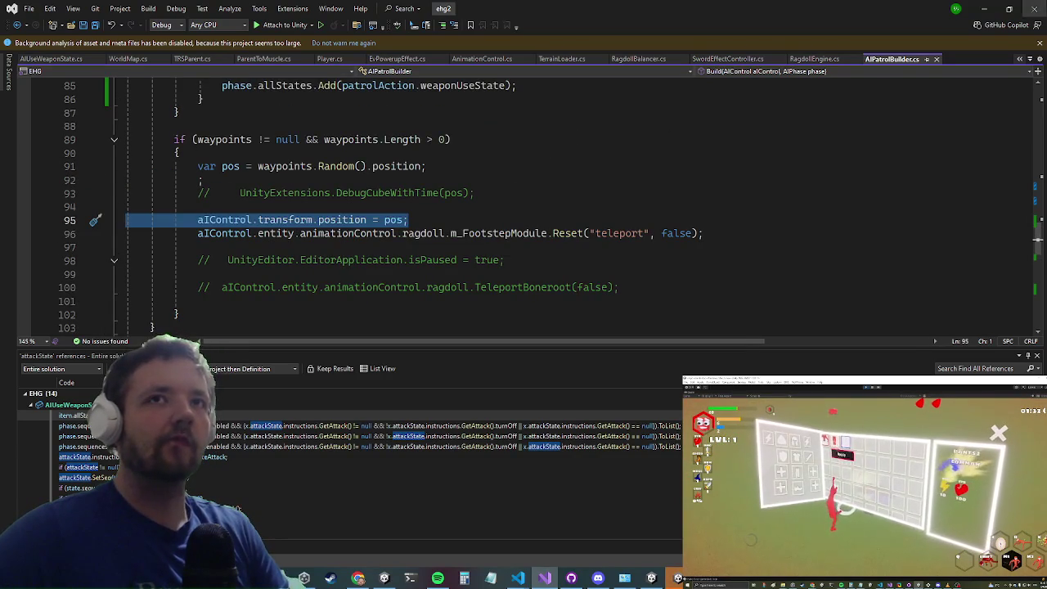
click(981, 7)
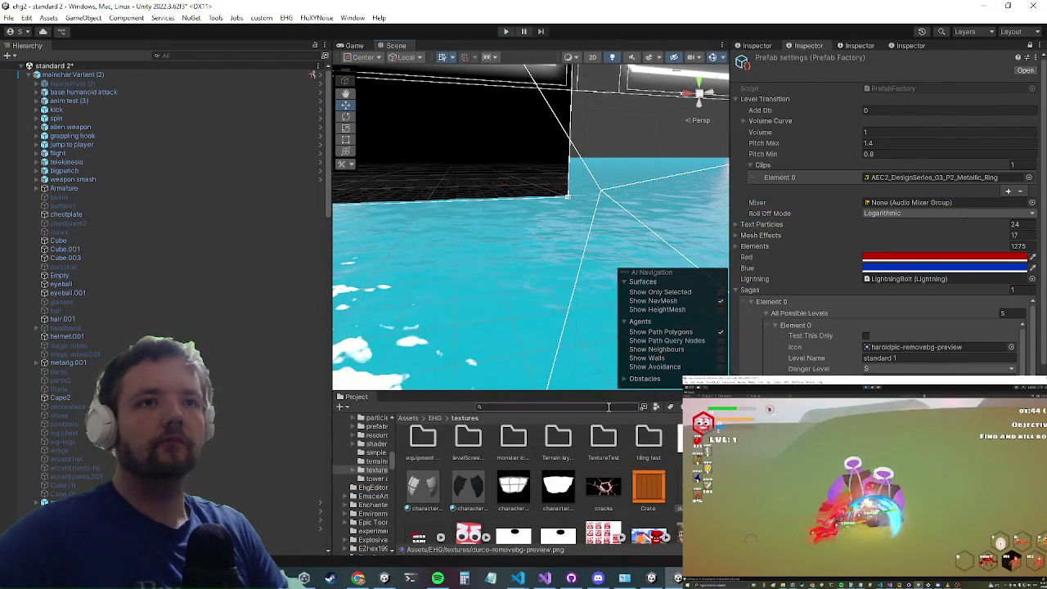
Step: Search the Project window for 'level6' and open the level6TerrainTerrainTerrain prefab
scroll(103, 273, down, 5)
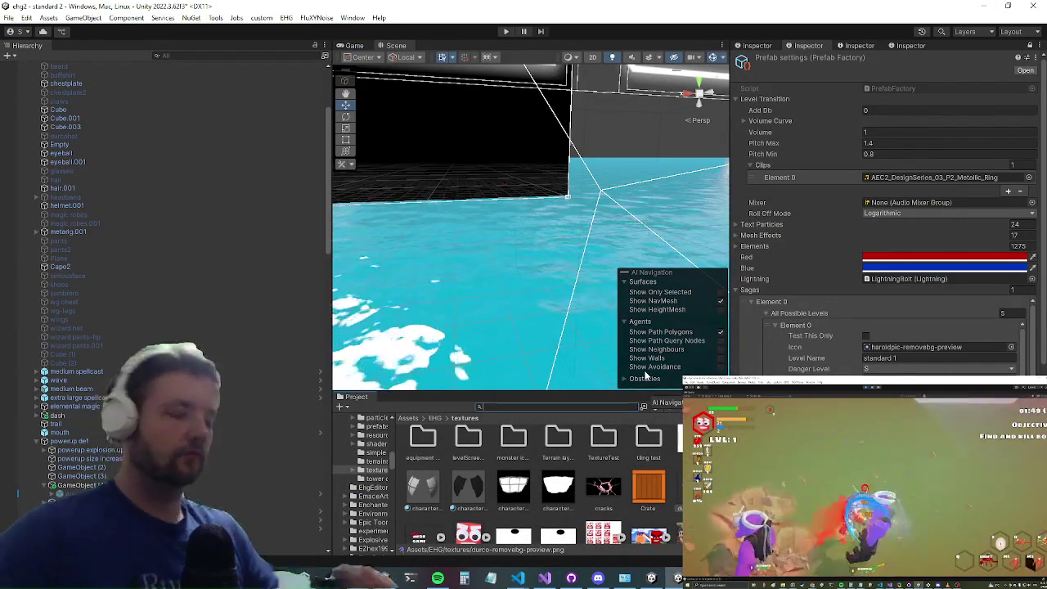
text(du)
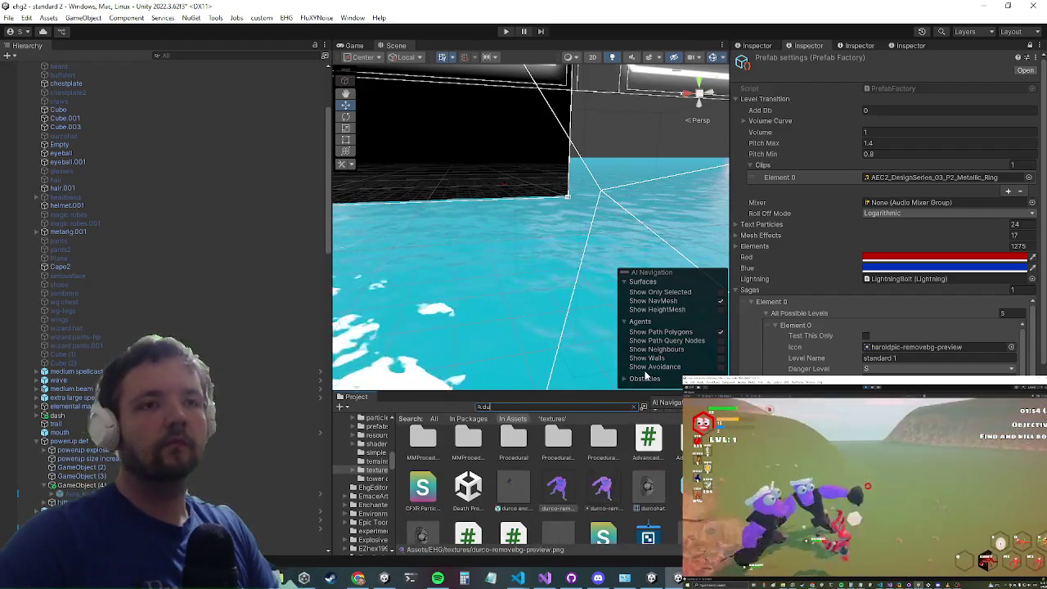
key(BackSpace)
key(BackSpace)
text(leve)
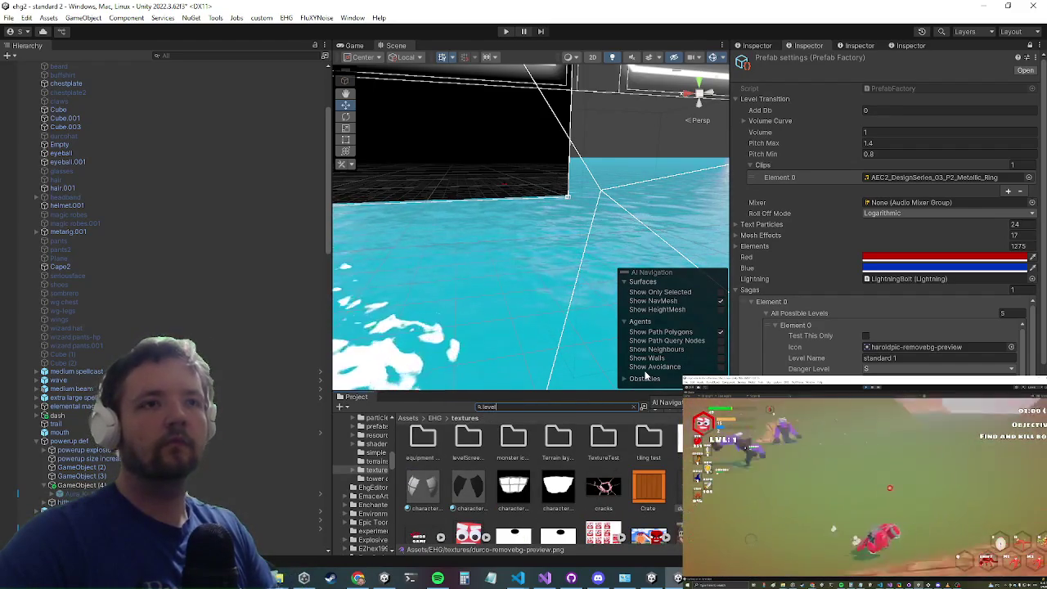
text(l)
key(BackSpace)
key(BackSpace)
key(BackSpace)
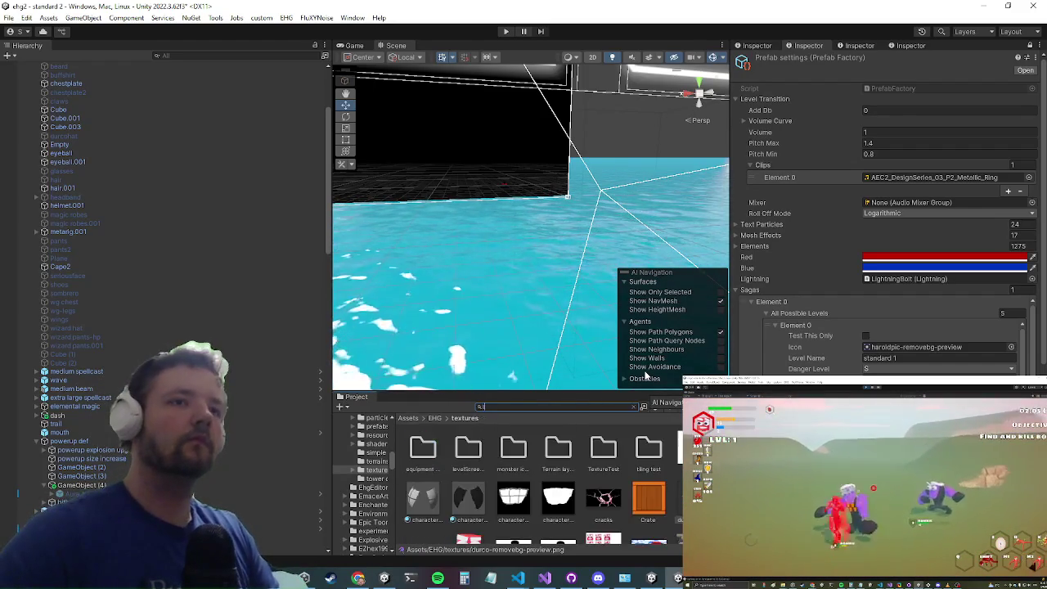
text(evel6)
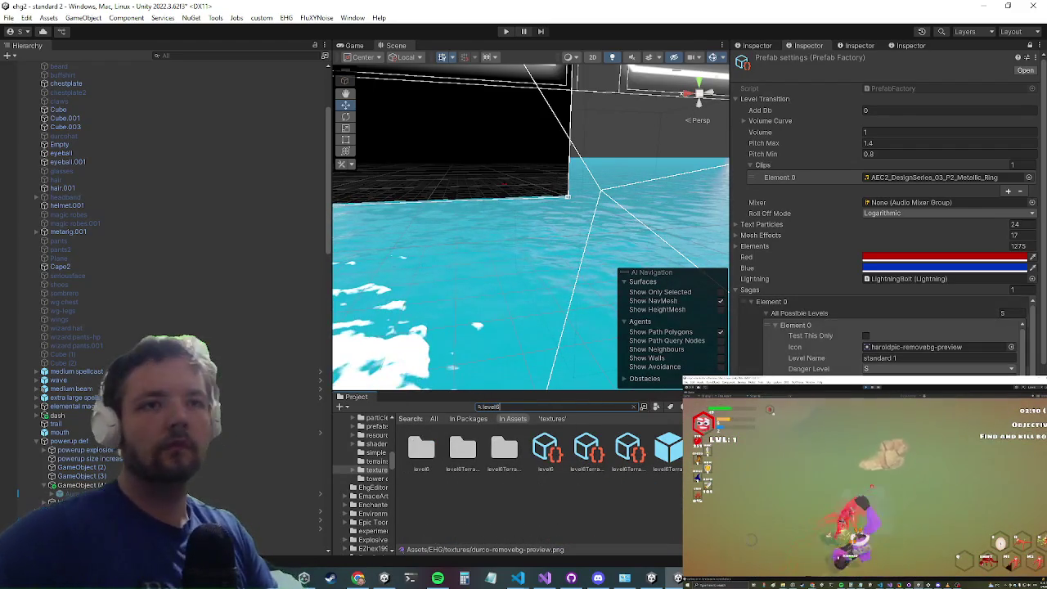
click(671, 458)
double_click(671, 458)
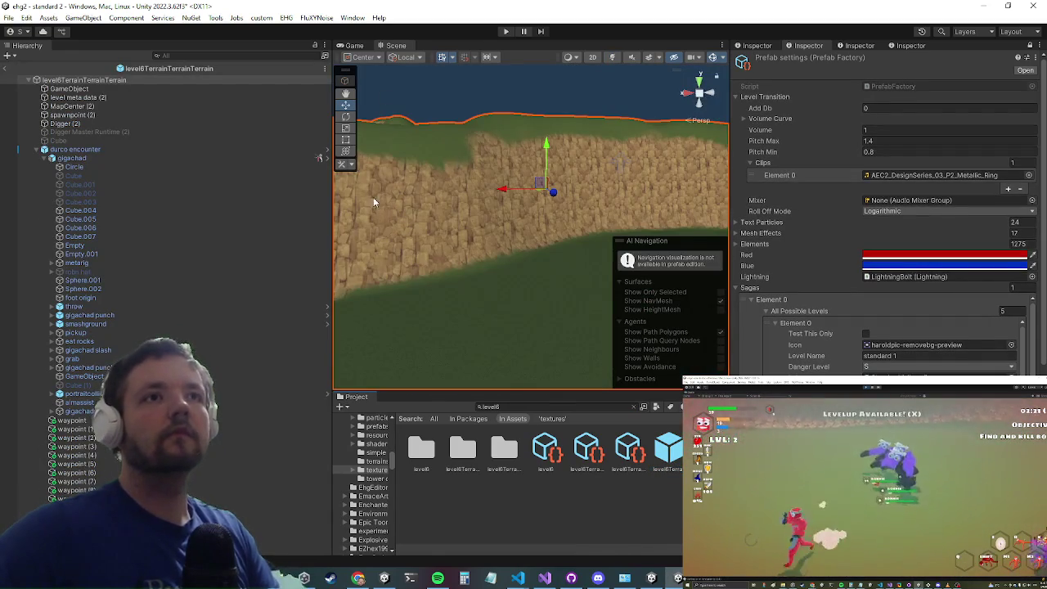
Step: Inspect the durco encounter character and the waypoint in the scene view
click(93, 151)
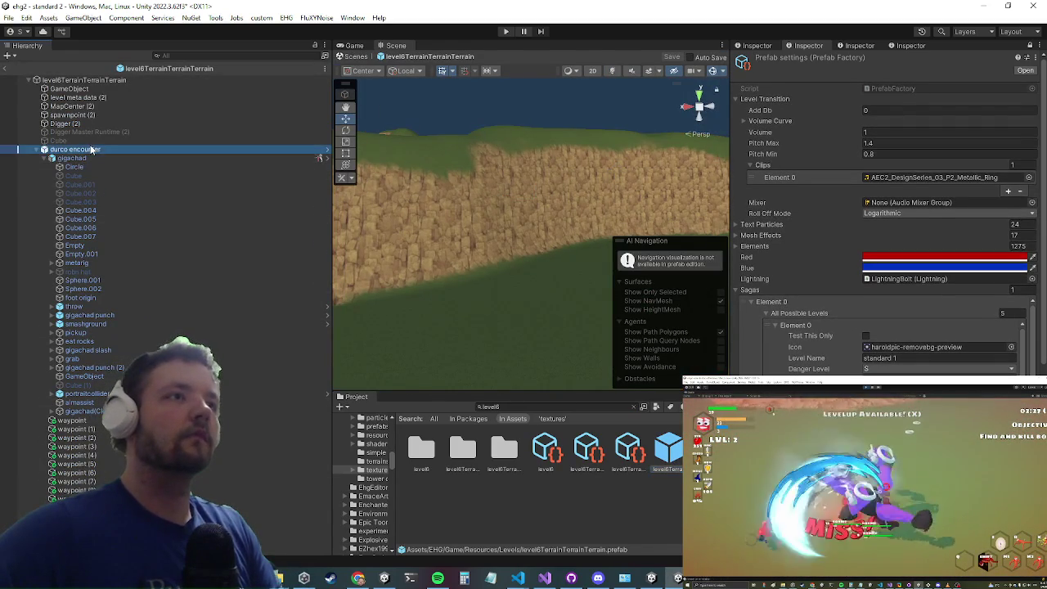
double_click(92, 151)
mouse_move(496, 143)
mouse_down()
mouse_move(500, 122)
mouse_move(655, 108)
mouse_up()
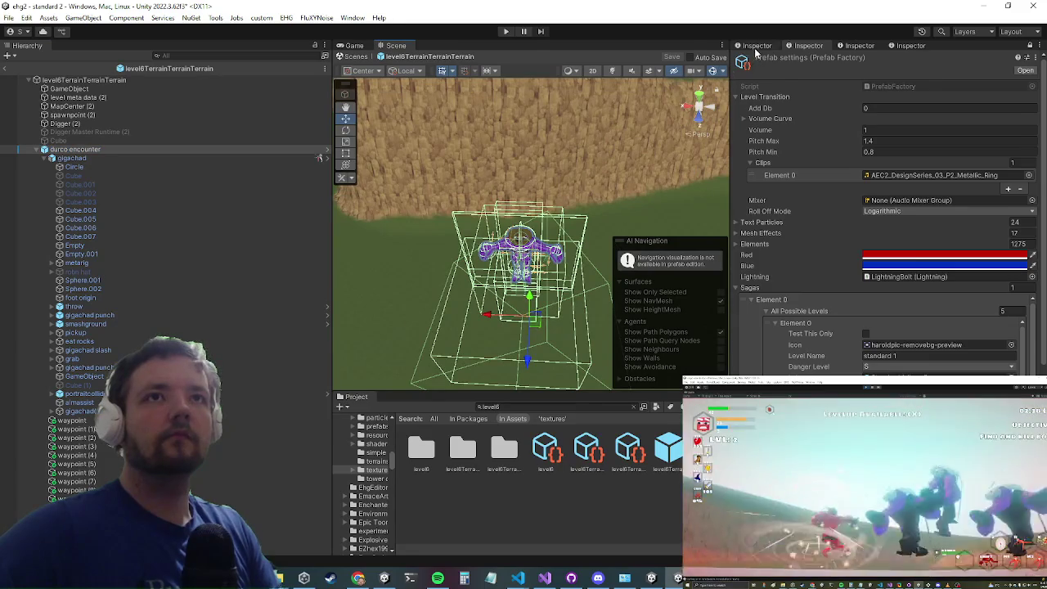
mouse_move(565, 270)
mouse_down()
mouse_move(586, 292)
mouse_move(607, 168)
mouse_move(467, 250)
mouse_move(572, 217)
mouse_move(474, 221)
mouse_up()
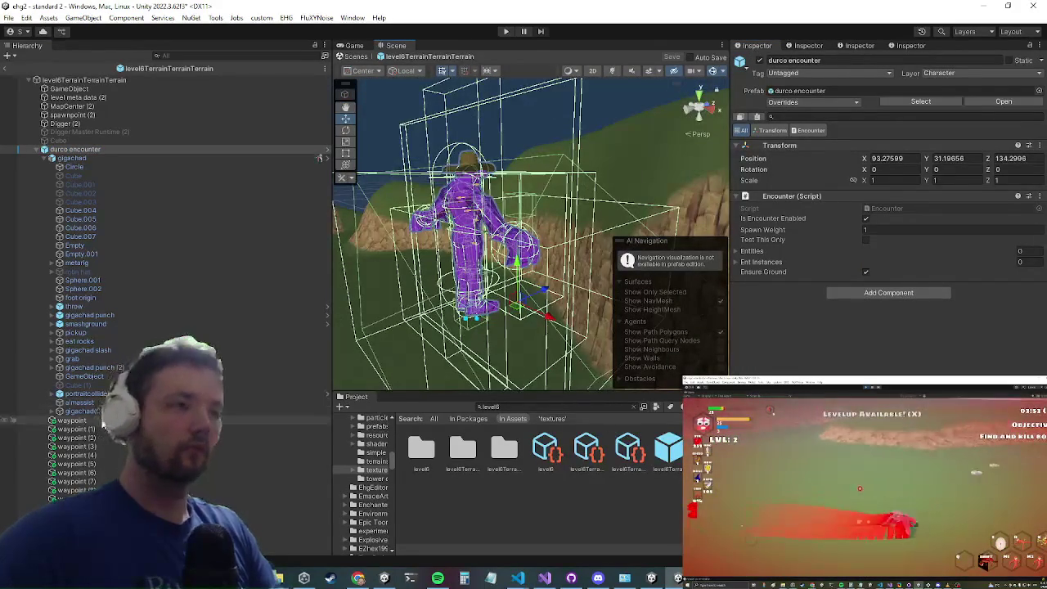
click(71, 420)
mouse_move(472, 319)
mouse_down()
mouse_move(597, 245)
mouse_move(446, 221)
mouse_move(468, 191)
mouse_up()
mouse_move(533, 245)
mouse_down()
mouse_move(416, 211)
mouse_move(510, 238)
mouse_move(402, 255)
mouse_up()
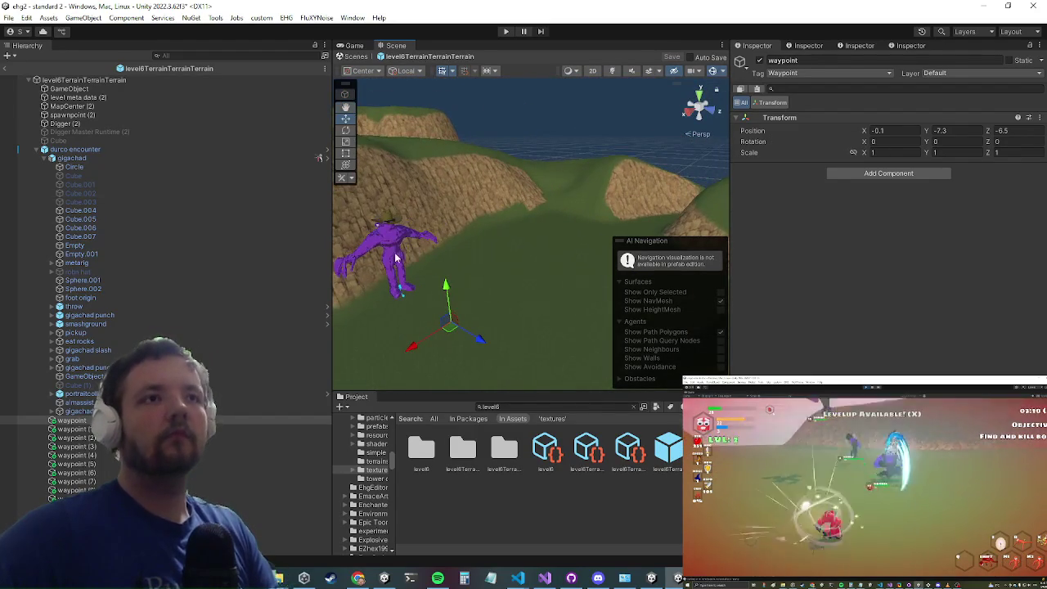
Step: Add an AIPatrolBuilder component to all waypoints, undo it, and return to Visual Studio
shift+click(77, 493)
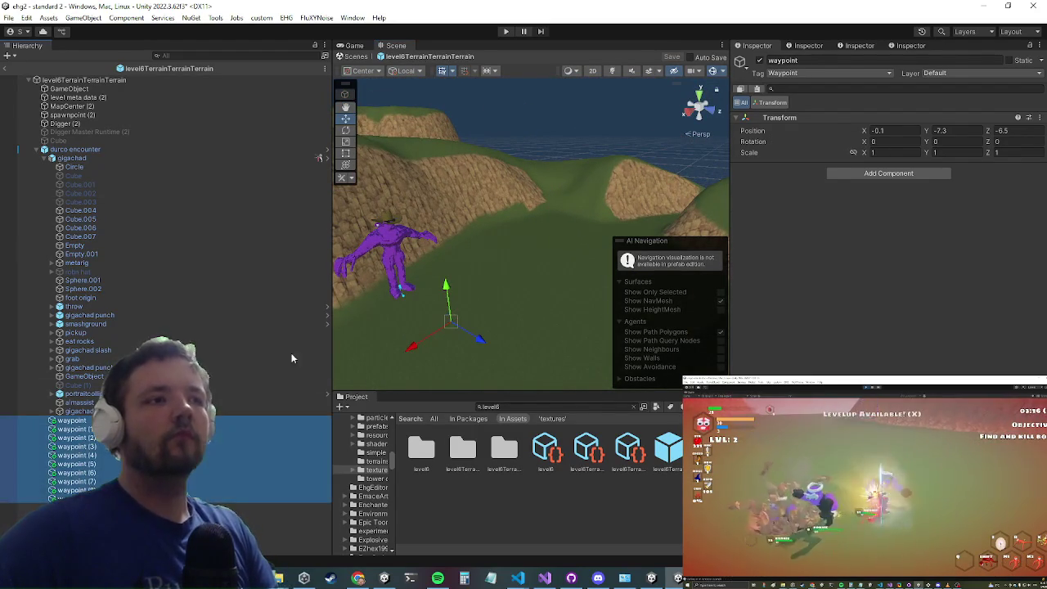
click(844, 175)
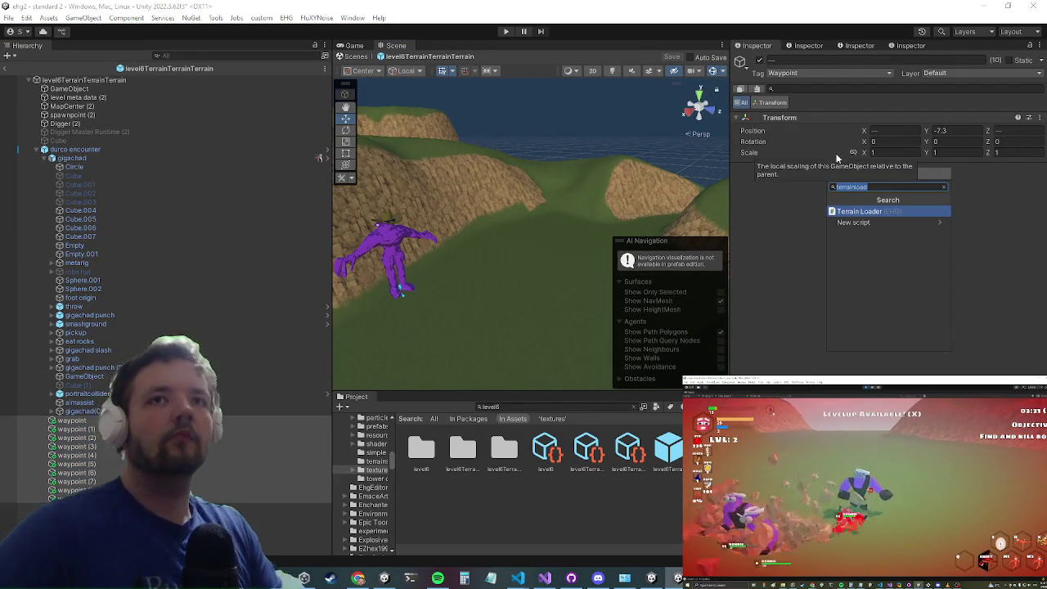
text(patrol)
key(Return)
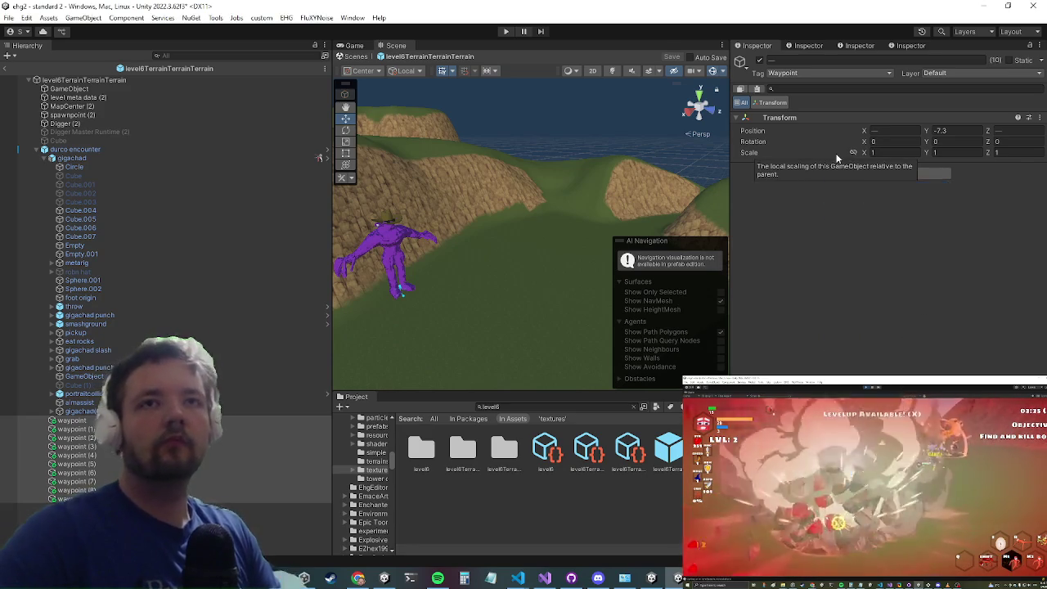
key(ctrl+z)
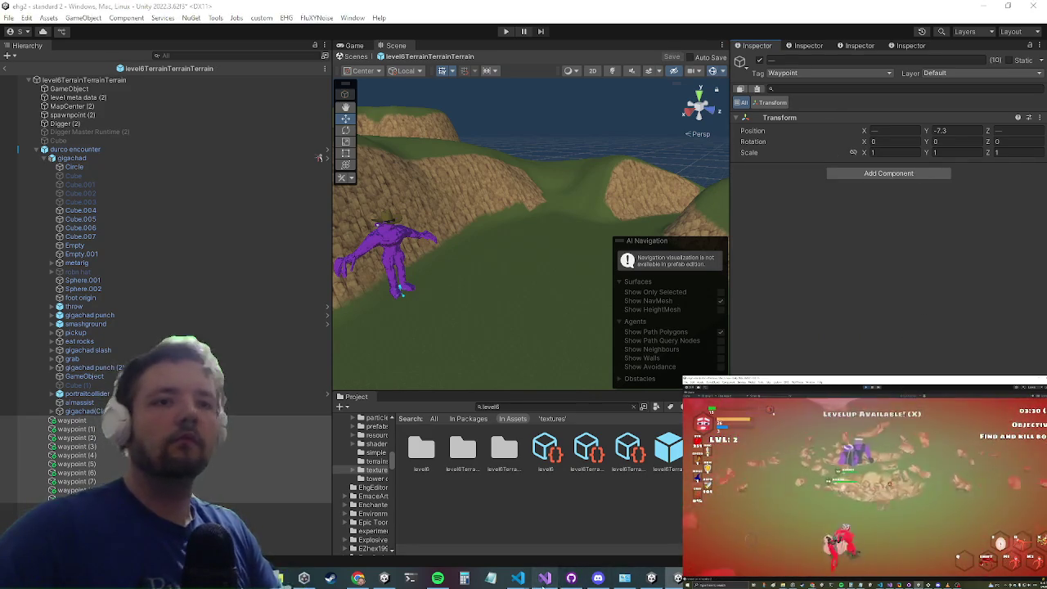
click(544, 578)
scroll(387, 197, down, 6)
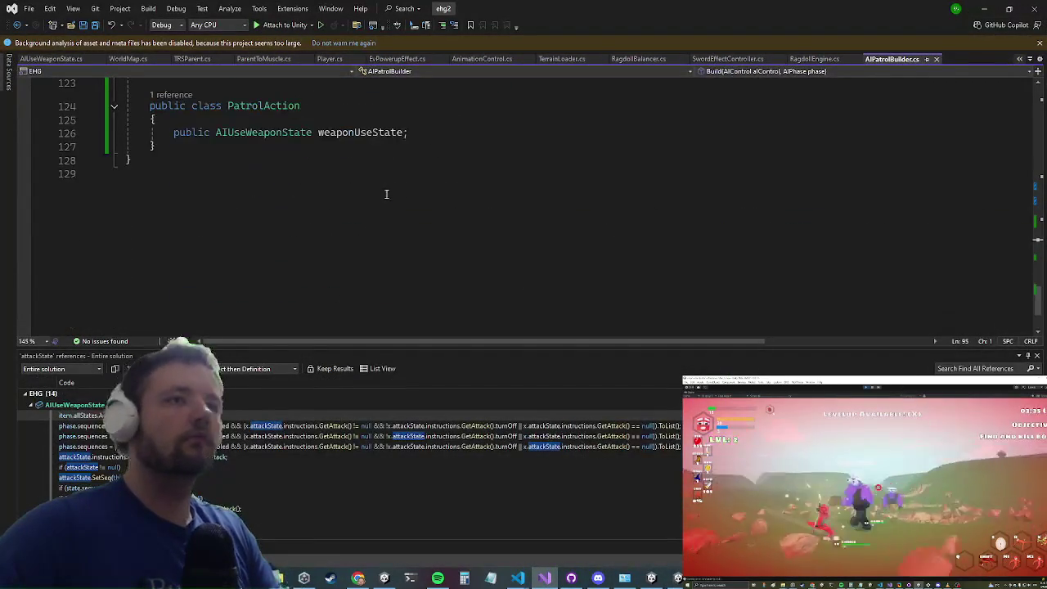
Step: Make PatrolAction derive from MonoBehaviour
scroll(297, 163, up, 1)
click(321, 144)
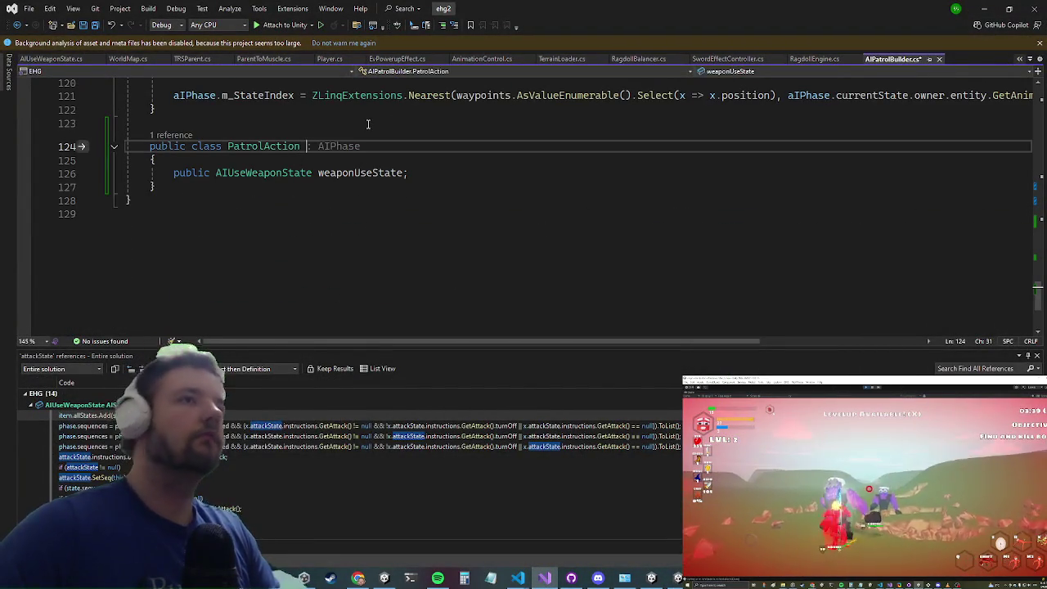
text(:Mono)
key(Tab)
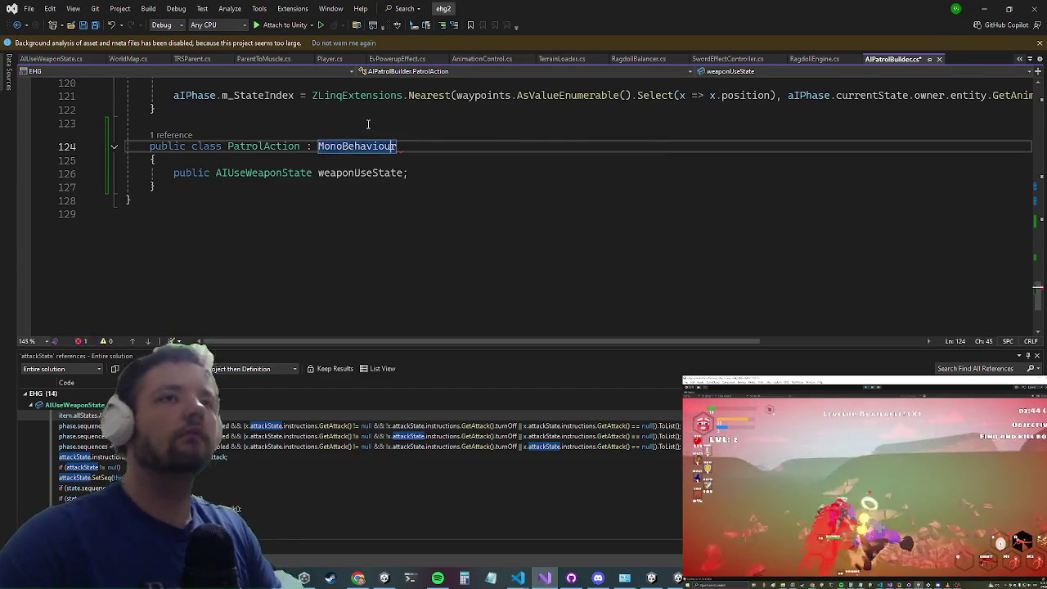
Step: Move PatrolAction into its own PatrolAction.cs file and switch to Unity to recompile
key(ctrl+period)
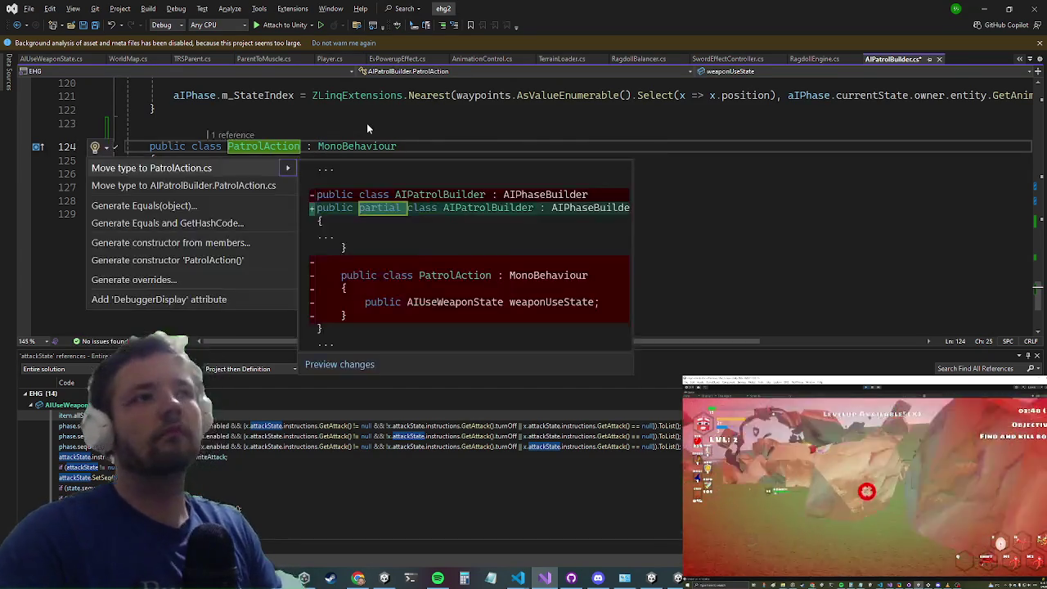
key(Down)
key(Up)
key(Escape)
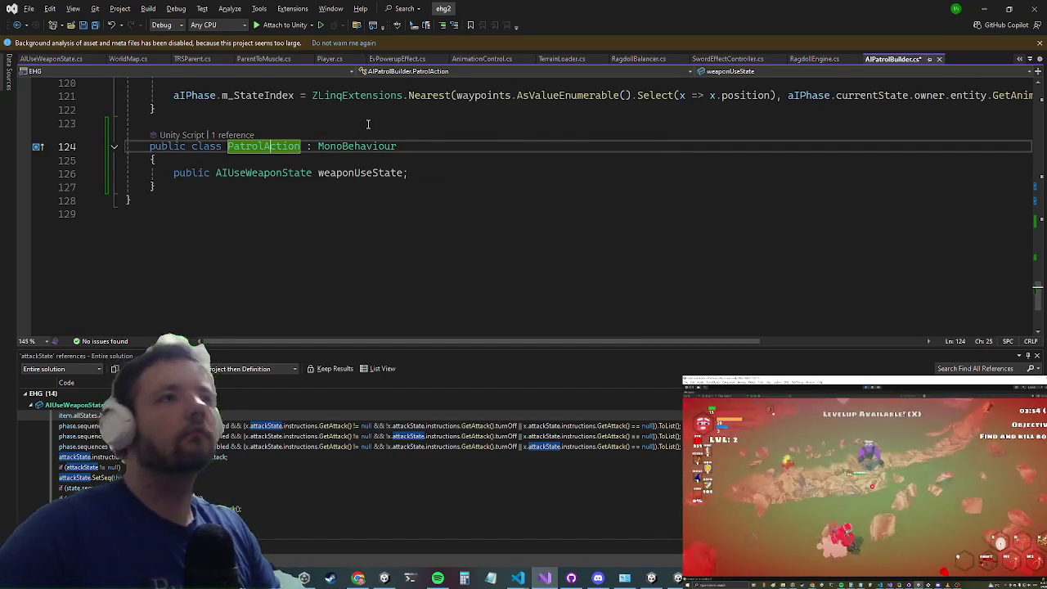
key(alt+Tab)
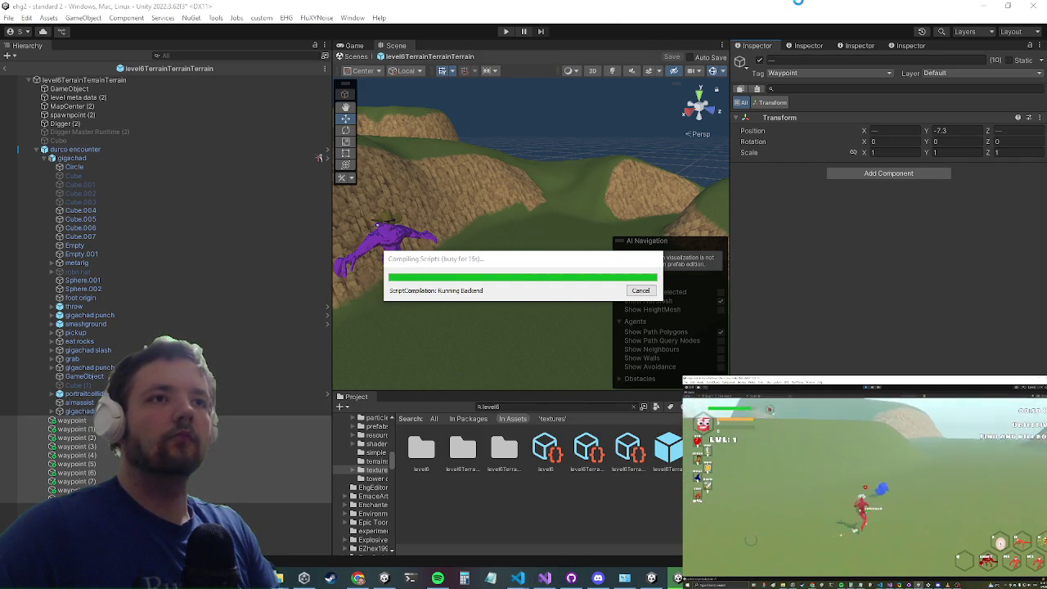
Step: In PatrolAction.cs, delete the wrapping AIPatrolBuilder partial class declaration and its closing brace
mouse_move(551, 585)
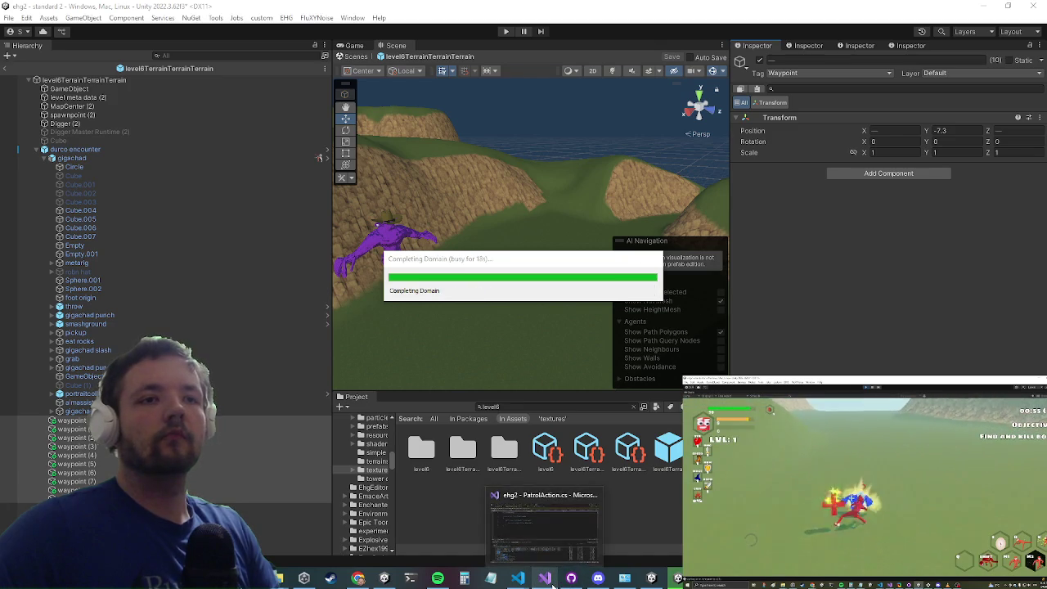
click(544, 523)
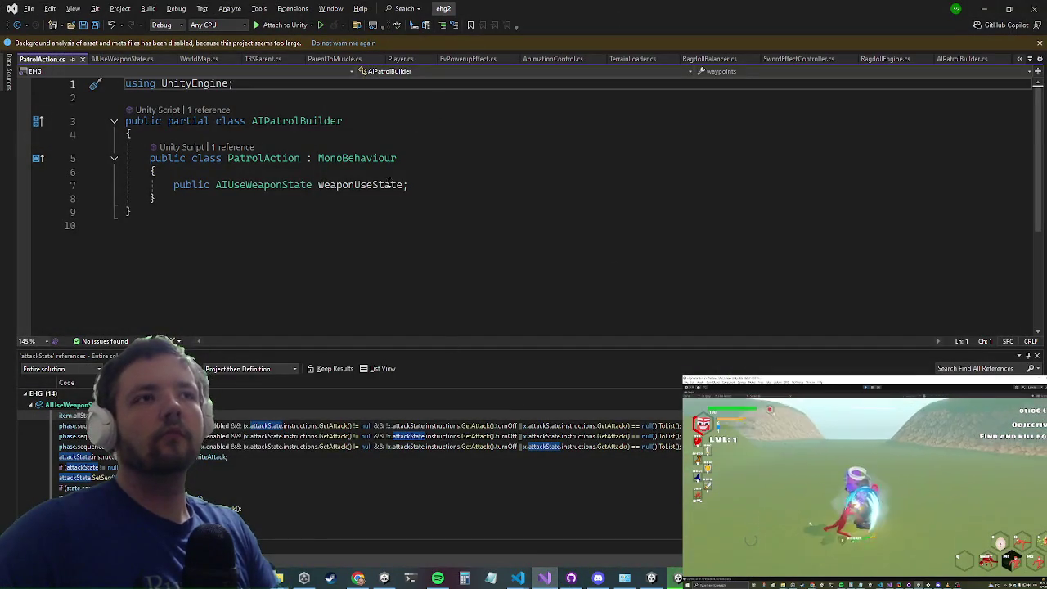
drag(364, 185, 155, 172)
key(Right)
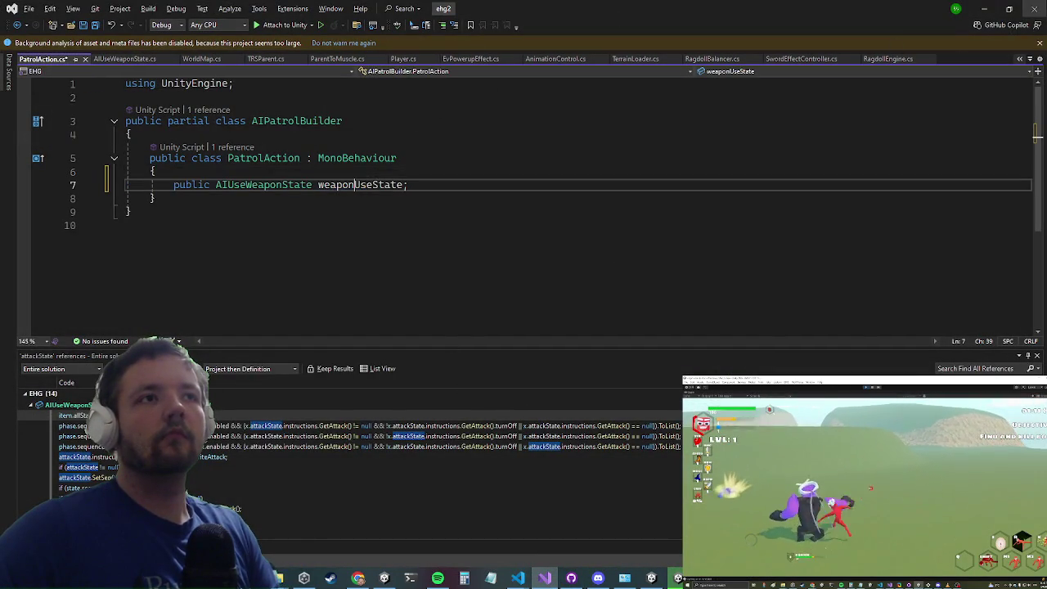
click(127, 120)
key(shift+Down)
key(shift+End)
key(Delete)
click(142, 201)
key(BackSpace)
key(BackSpace)
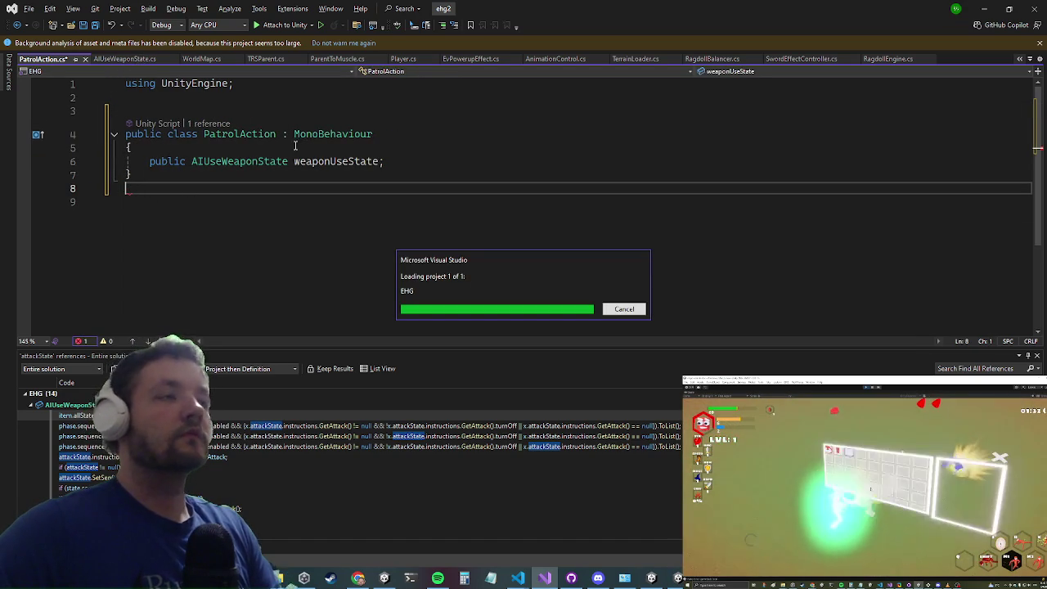
Step: Check AIUseWeaponState.cs and the PatrolAction class, then open AIPatrolBuilder.cs
key(ctrl+Tab)
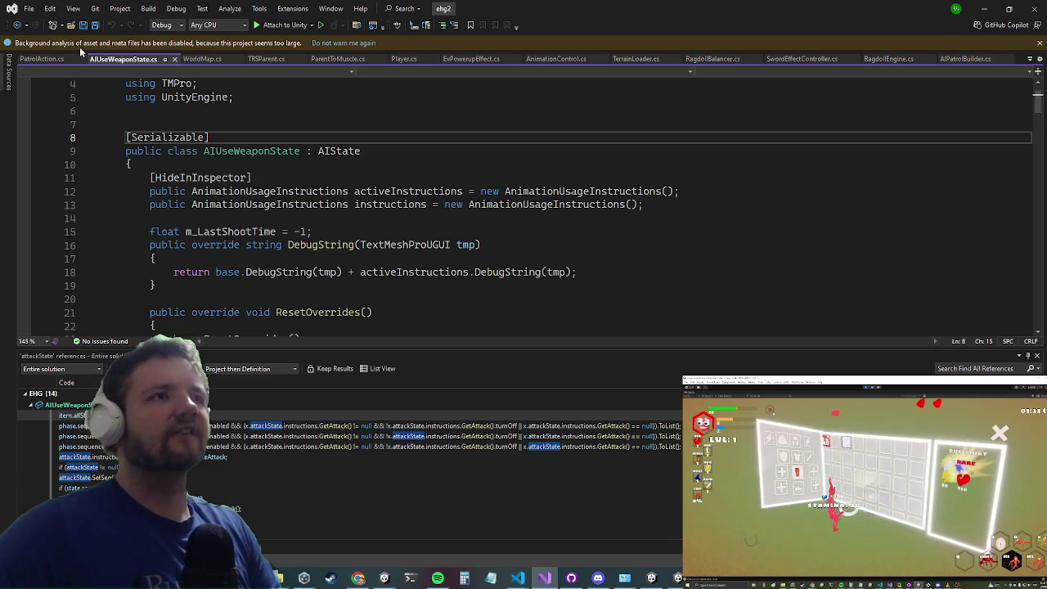
click(38, 62)
click(248, 134)
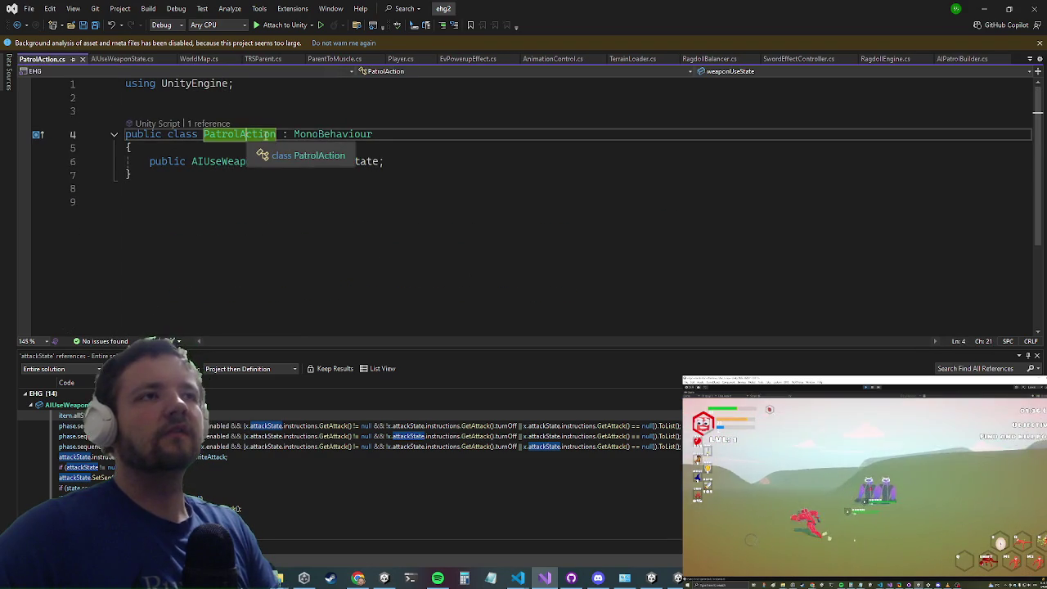
click(955, 62)
scroll(382, 192, up, 6)
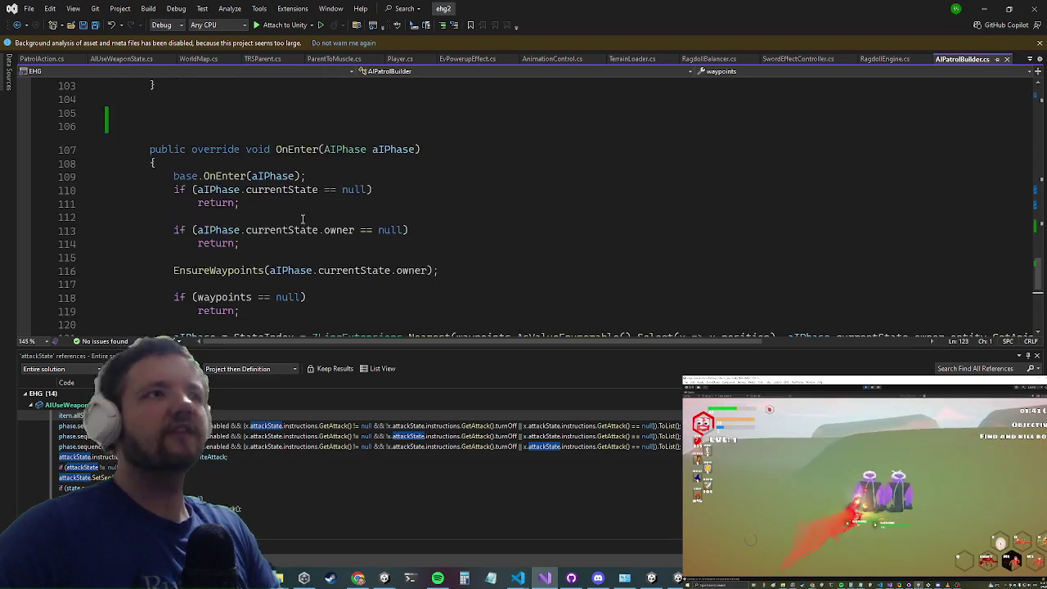
Step: Delete 'partial' from the AIPatrolBuilder declaration on line 6 and bring Unity forward
scroll(311, 218, down, 4)
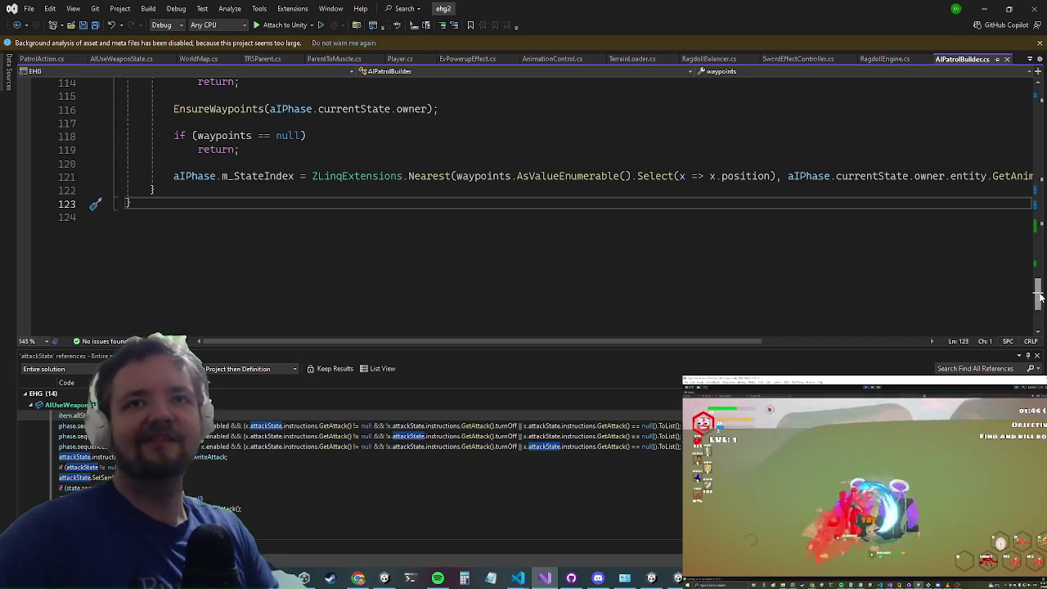
drag(1039, 294, 1028, 84)
triple_click(135, 161)
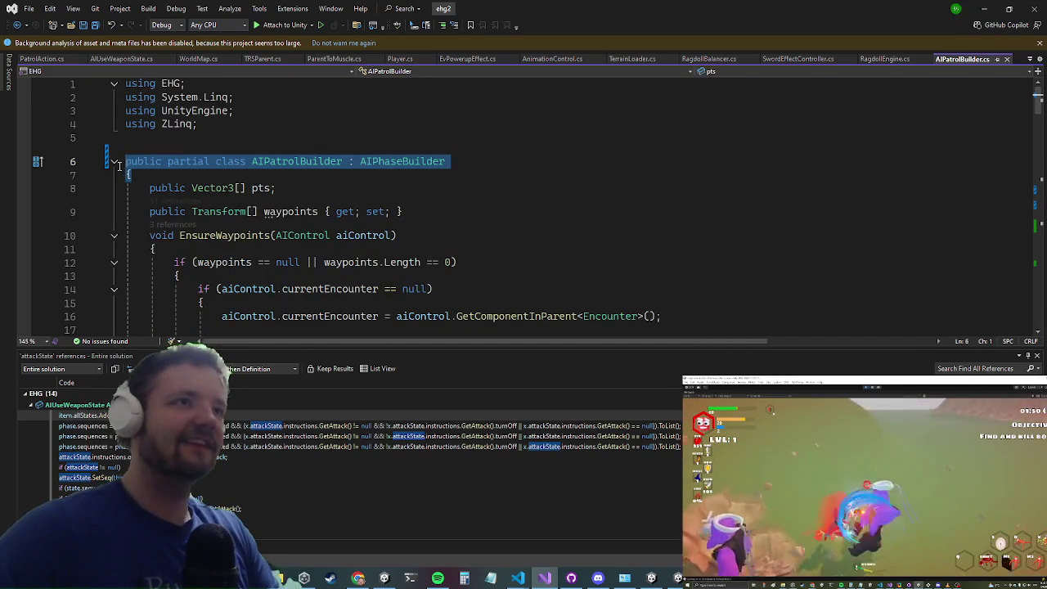
click(224, 127)
double_click(172, 161)
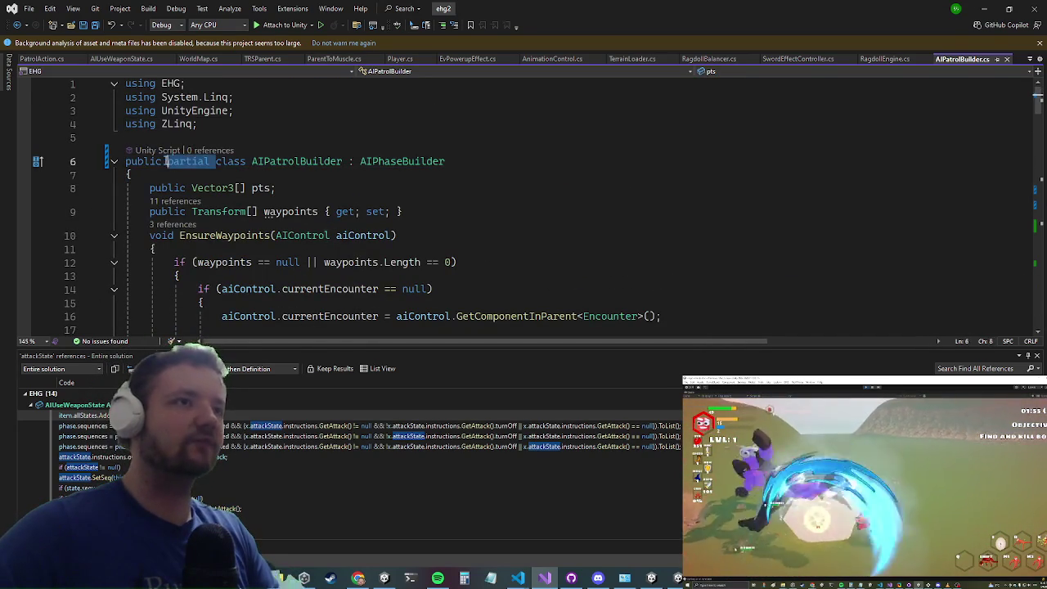
key(Delete)
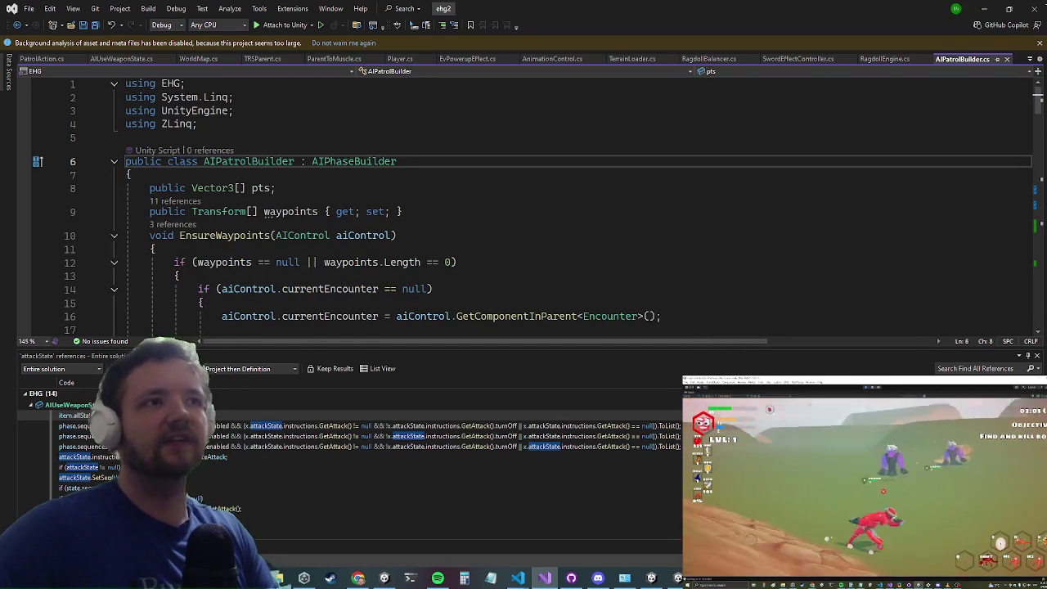
click(998, 6)
click(997, 5)
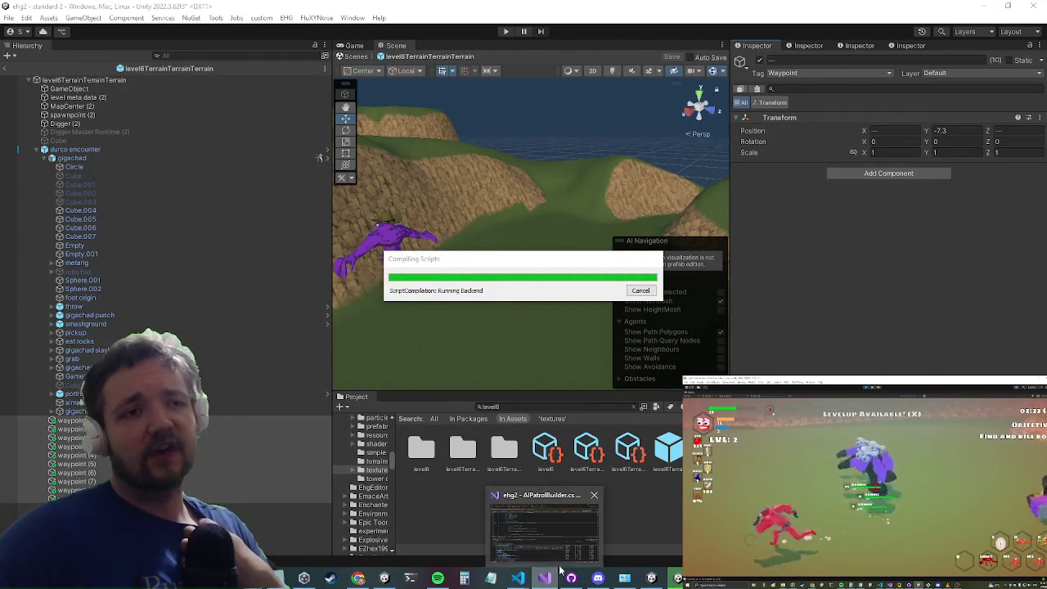
Step: Briefly raise Visual Studio, then minimize it so Unity's script compilation completes
click(559, 570)
click(566, 529)
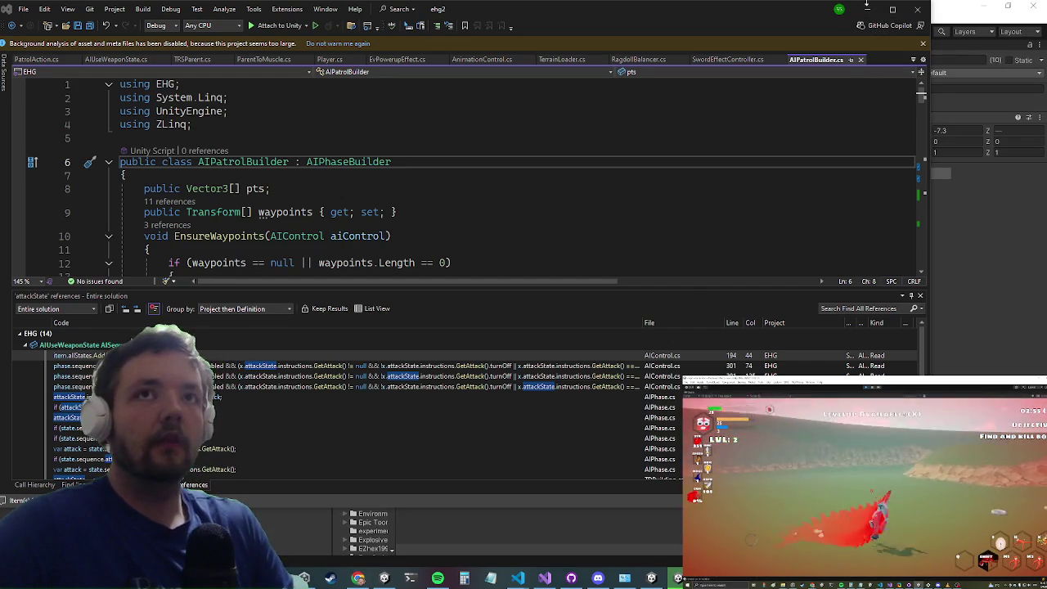
click(868, 9)
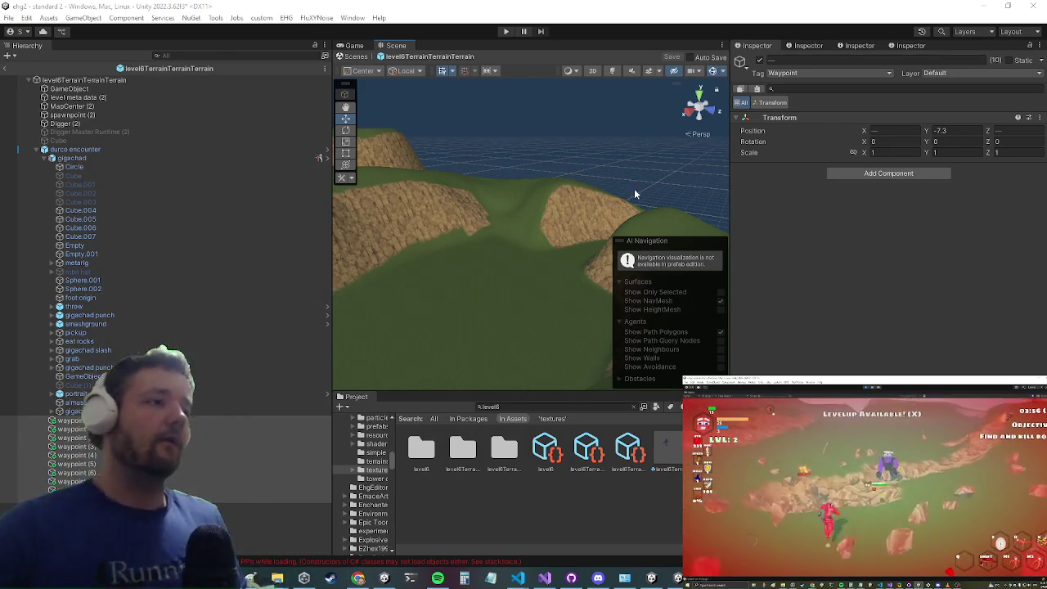
Step: Add a Patrol Action component to the waypoints
click(889, 175)
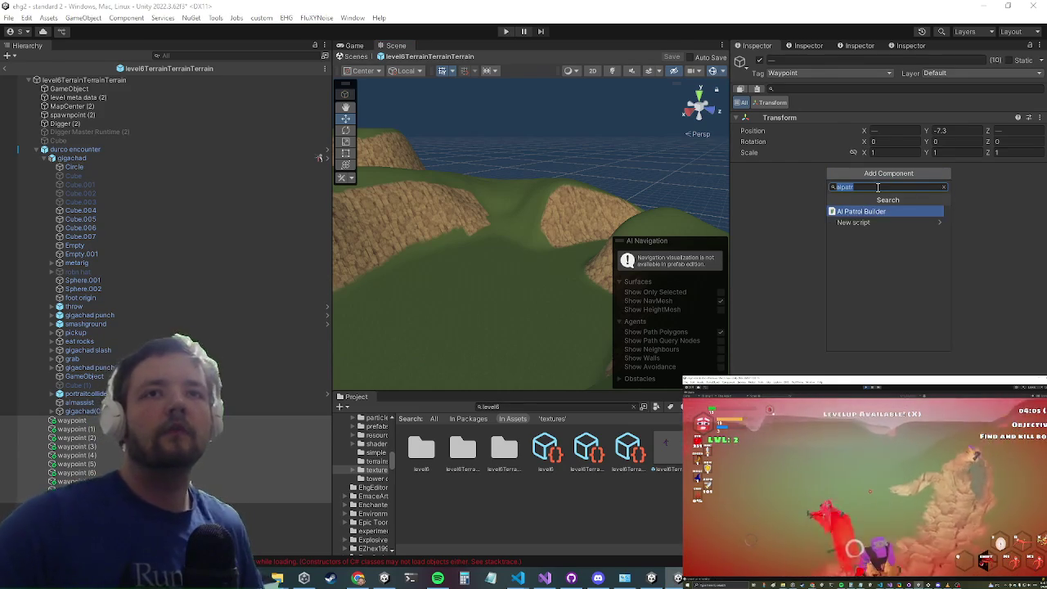
text(patrol)
key(Return)
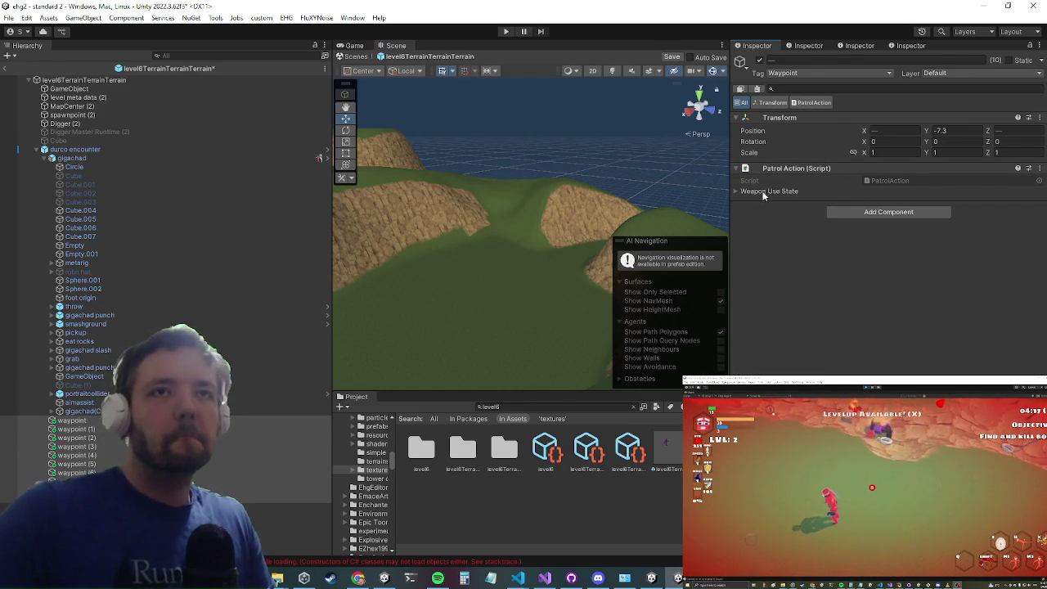
Step: Assign gigachad punch as the Patrol Action's Attack animation and check the Completion Processor's replay settings
click(762, 193)
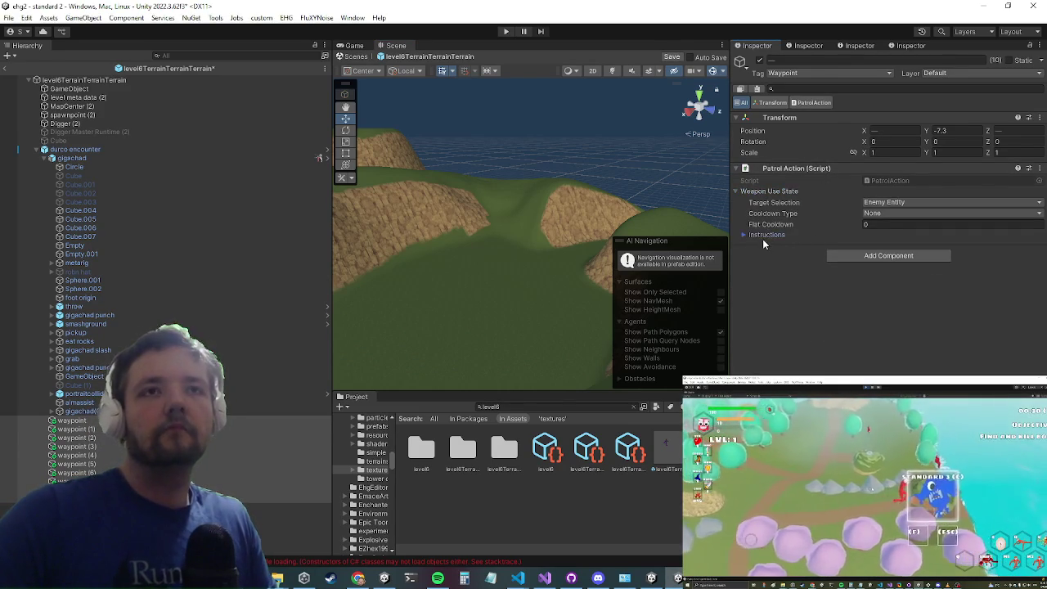
click(763, 235)
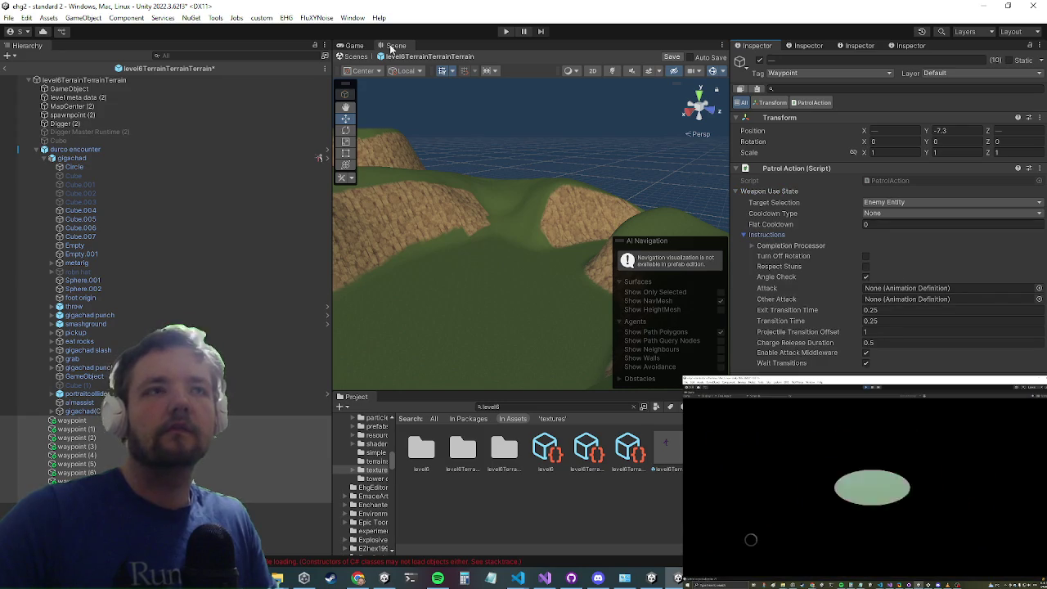
click(90, 315)
mouse_move(90, 315)
mouse_down()
mouse_move(900, 321)
mouse_move(918, 288)
mouse_up()
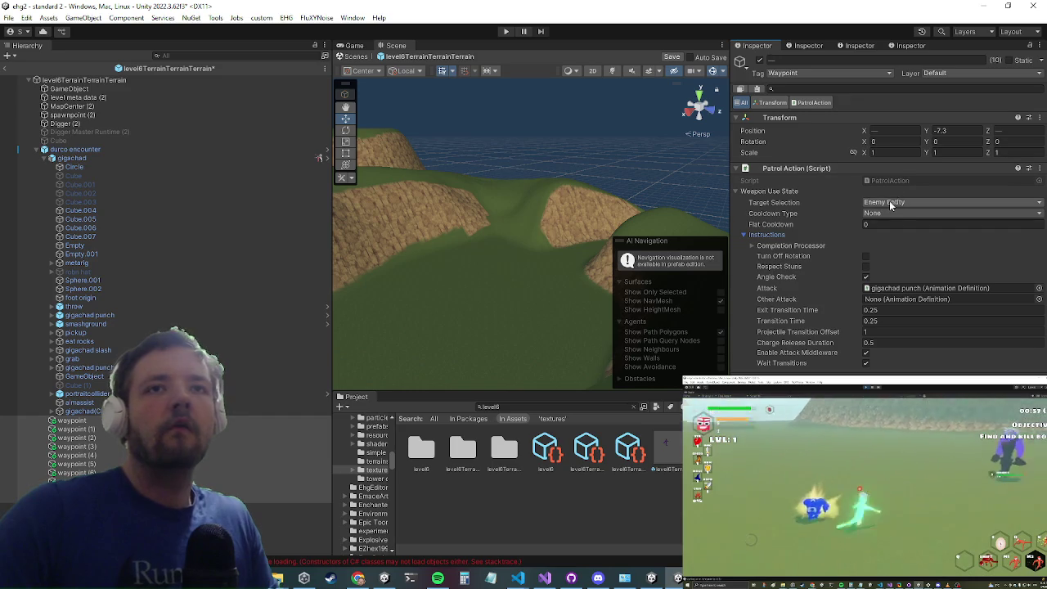
click(769, 246)
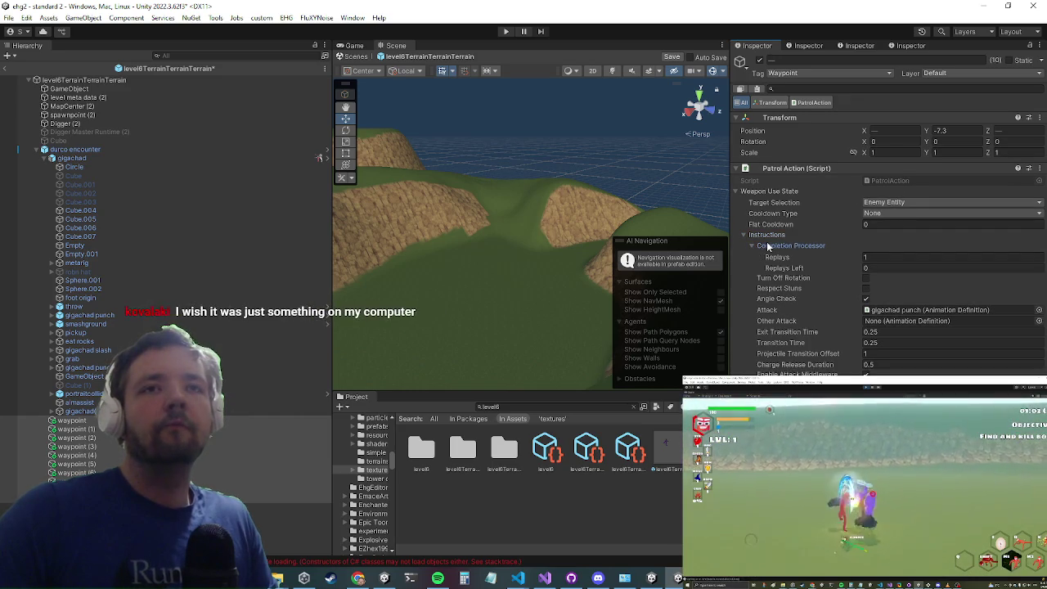
click(768, 246)
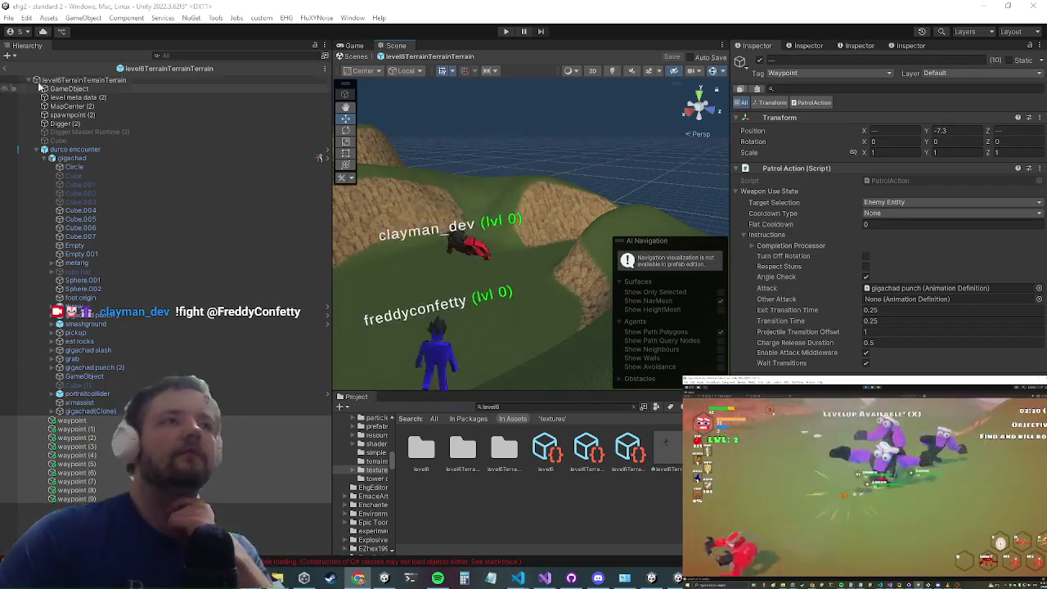
Step: Switch application windows with Alt+Tab
key(alt+Tab)
Step: Playtest the level in Unity's Play mode, then bring up the Windows Start menu
click(505, 31)
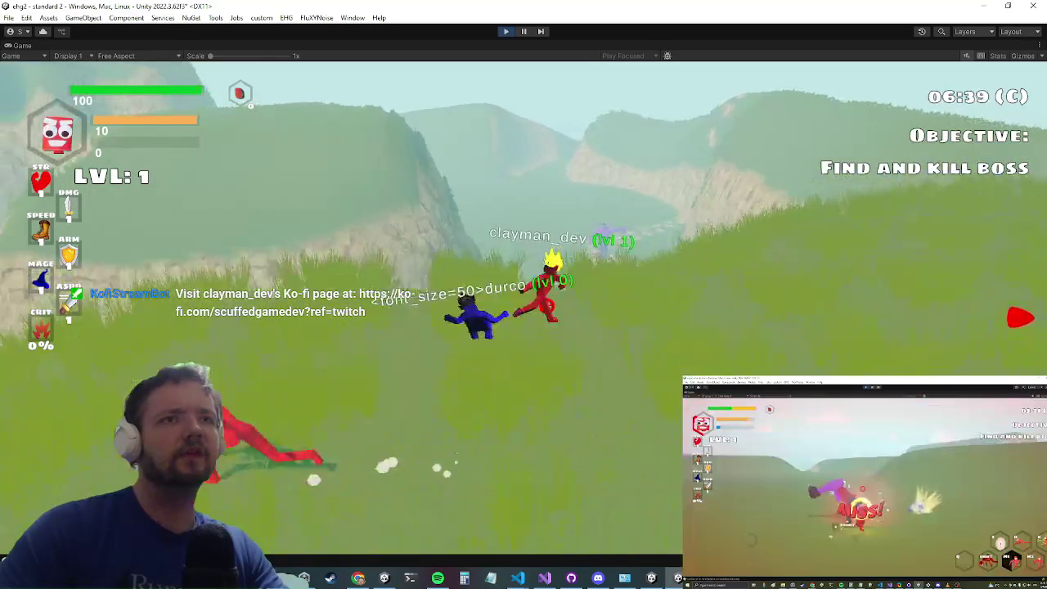
key(super)
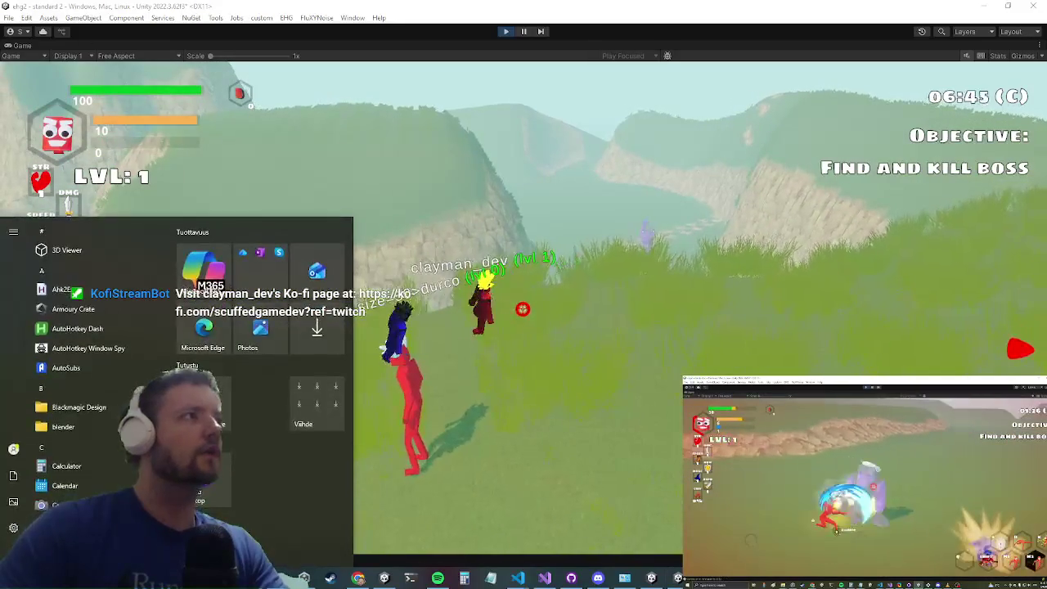
Step: Keep playing the encounter, then open the in-game Settings menu showing 1920x1080 and Ultra quality
key(super)
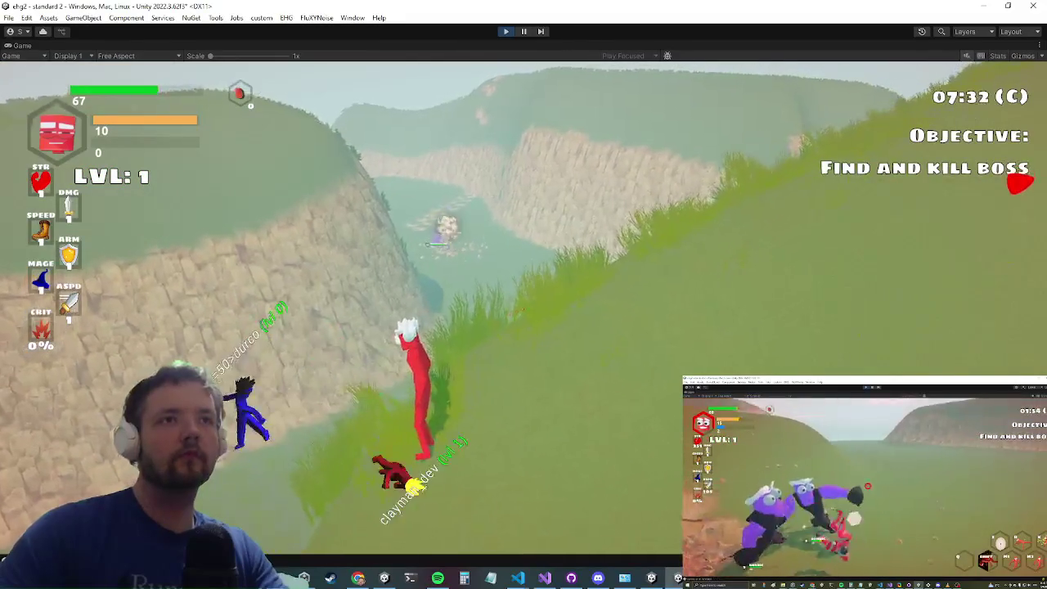
key(super)
key(super)
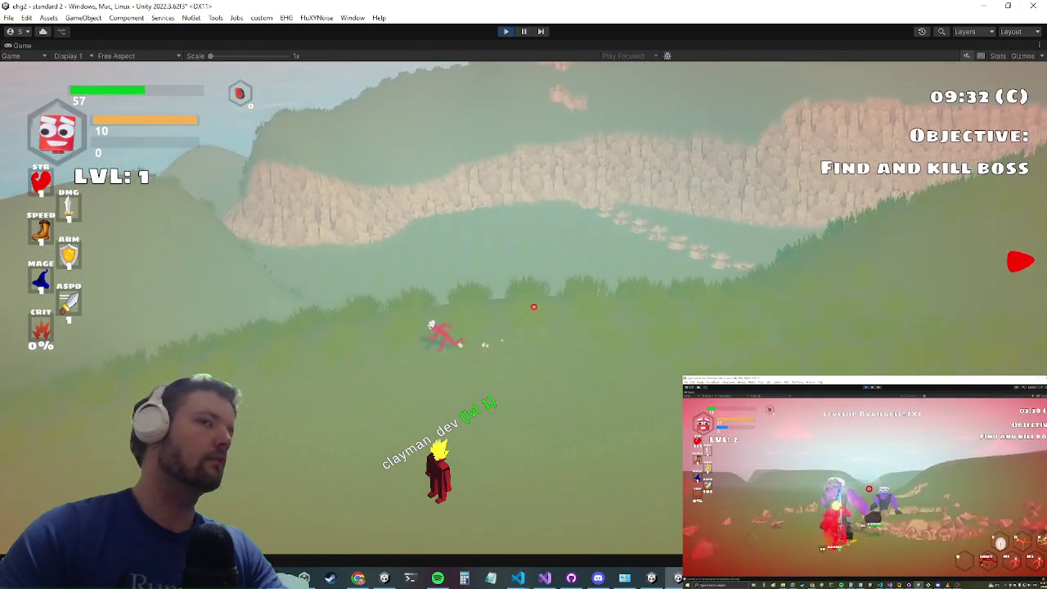
key(Escape)
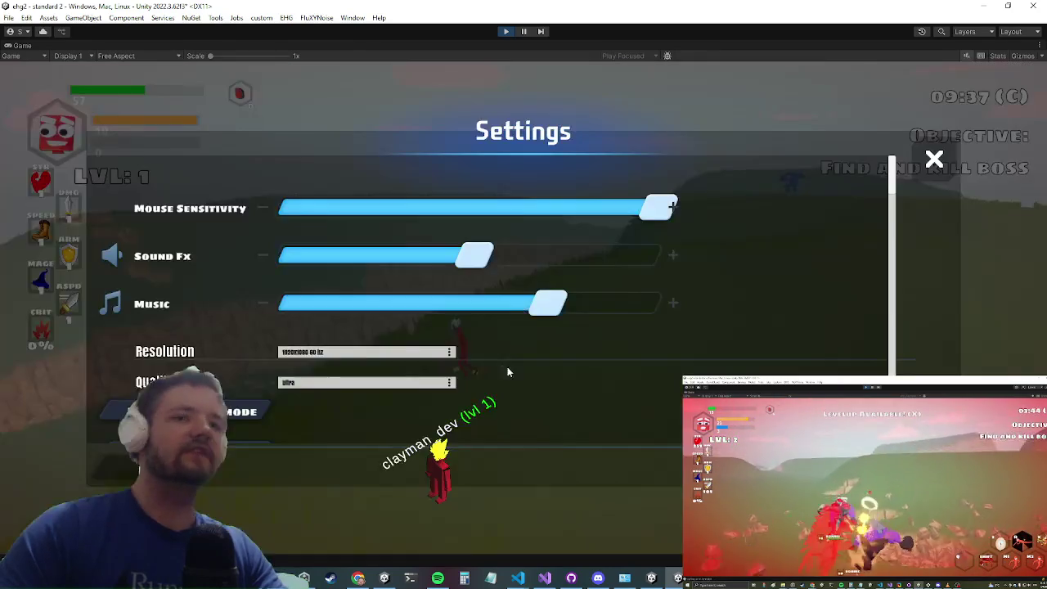
Step: Scroll through AIPatrolBuilder.cs's waypoint setup in Visual Studio, then switch to GitHub Desktop's changes
key(alt+Tab)
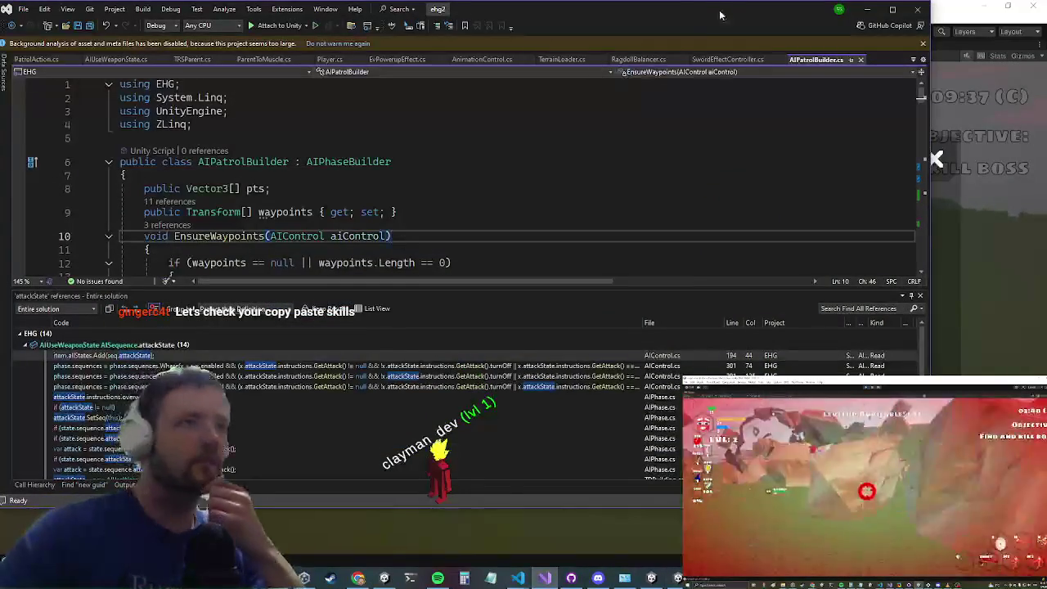
scroll(145, 123, down, 6)
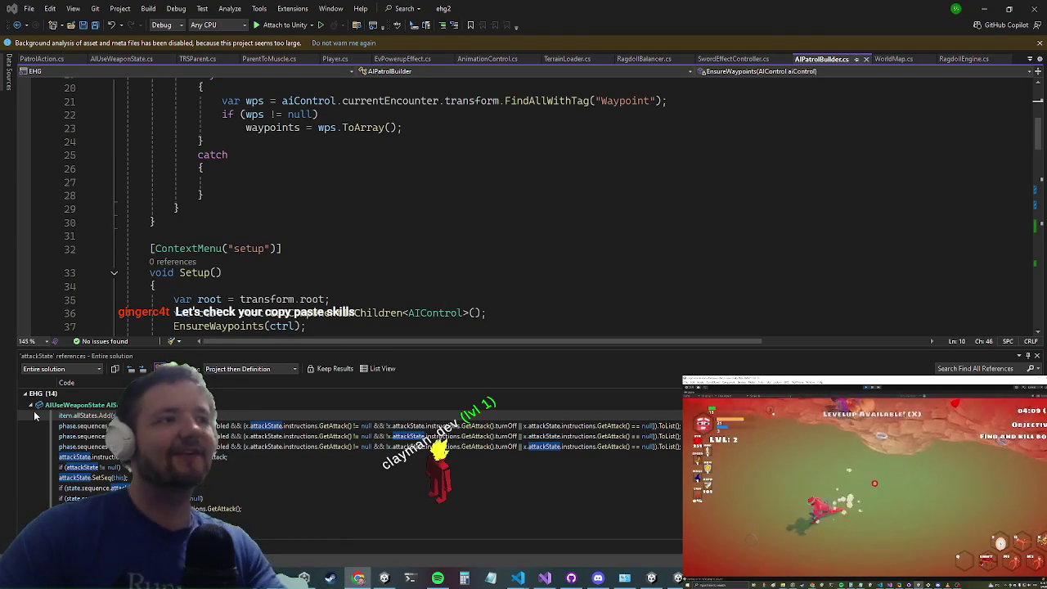
click(572, 579)
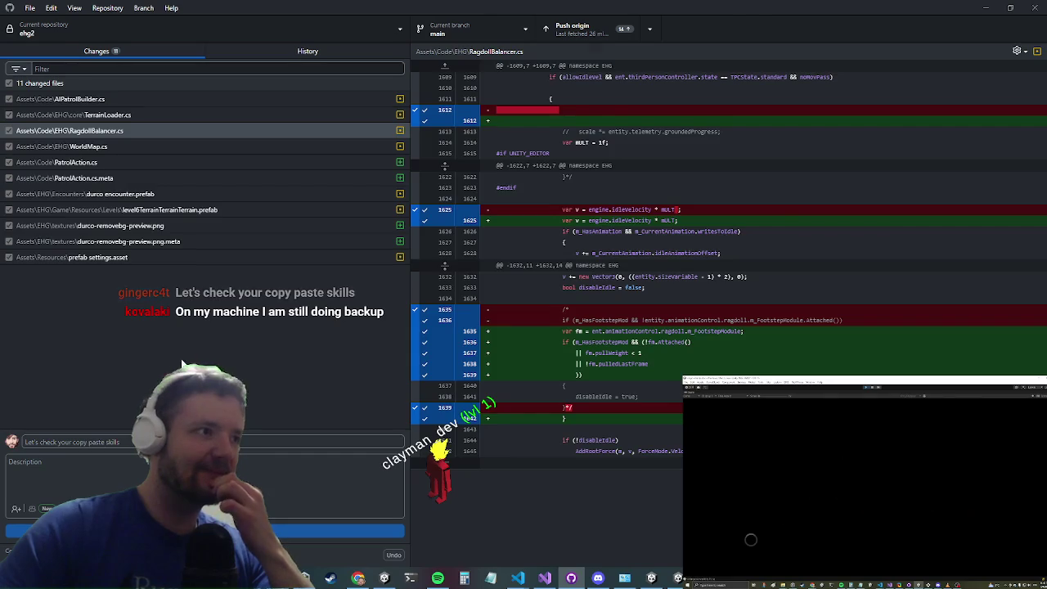
Step: Commit all 11 changed files to main and minimize GitHub Desktop back to Visual Studio
key(ctrl+Return)
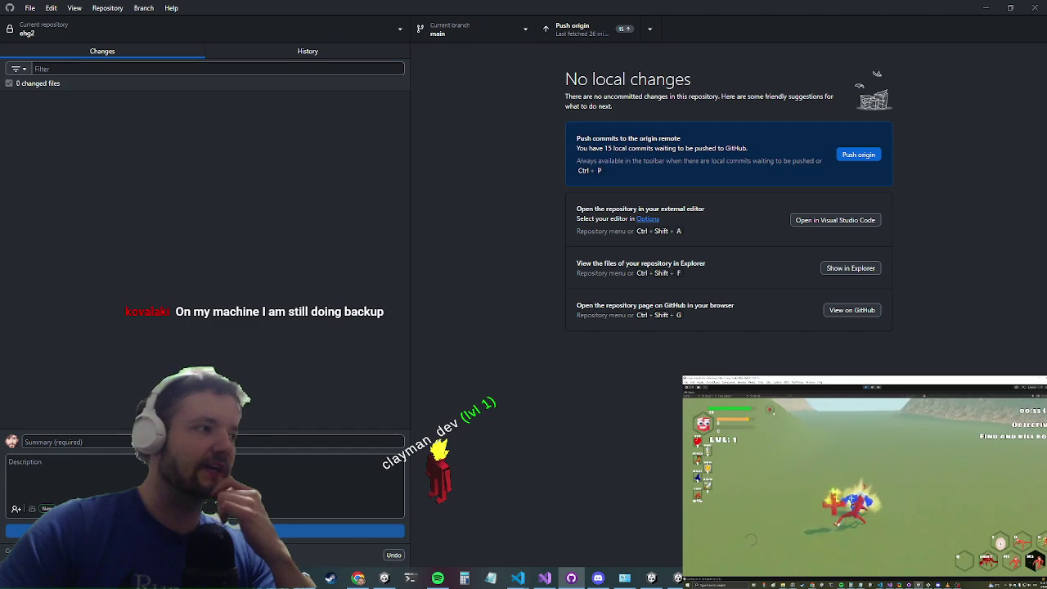
click(988, 5)
scroll(326, 208, up, 4)
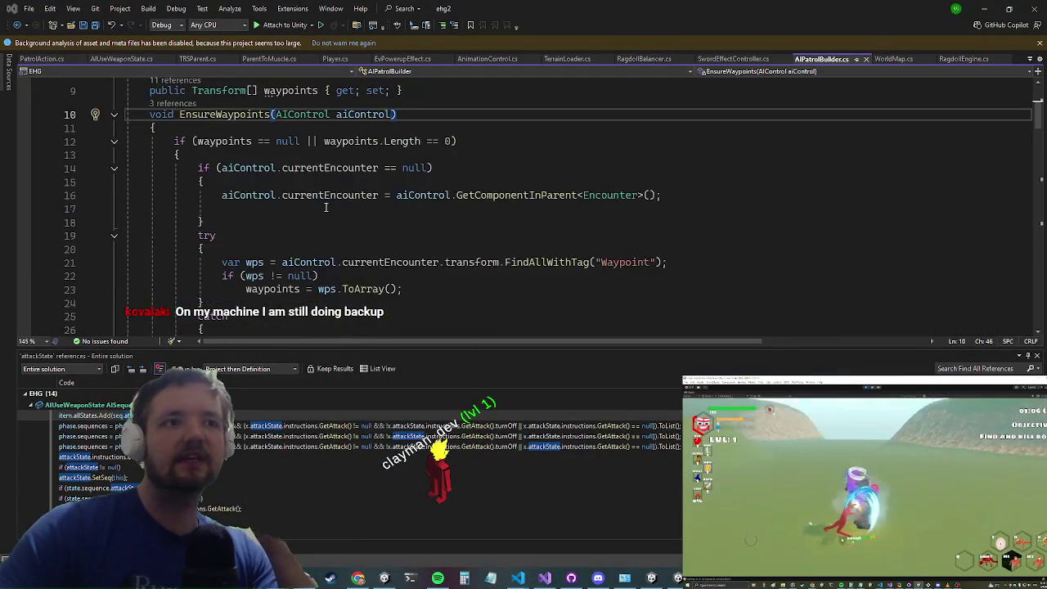
Step: Run a code search for 'characteranima' to list the characterAnimation matches
click(987, 6)
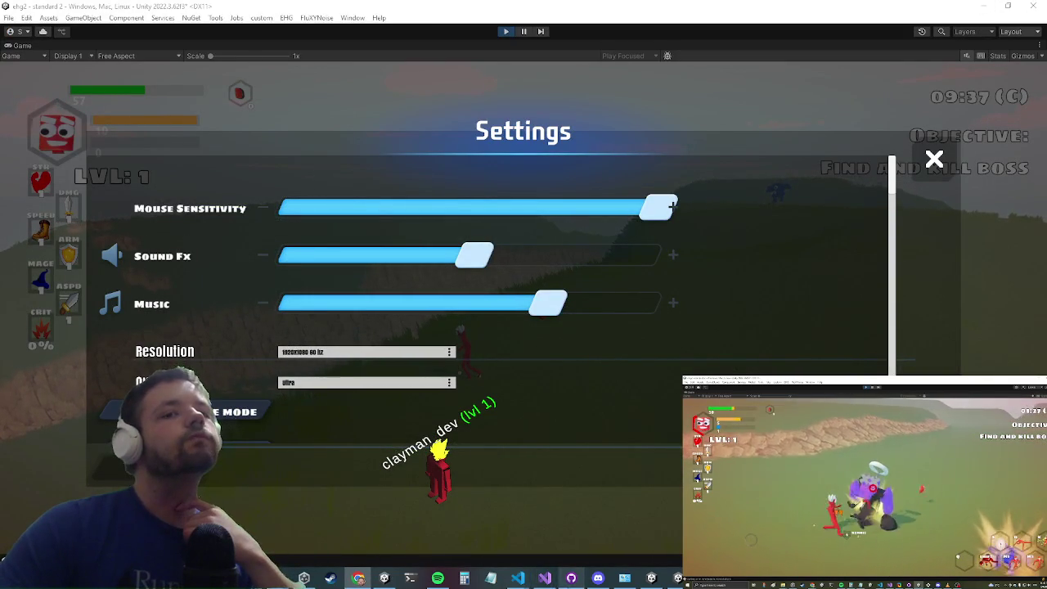
click(546, 579)
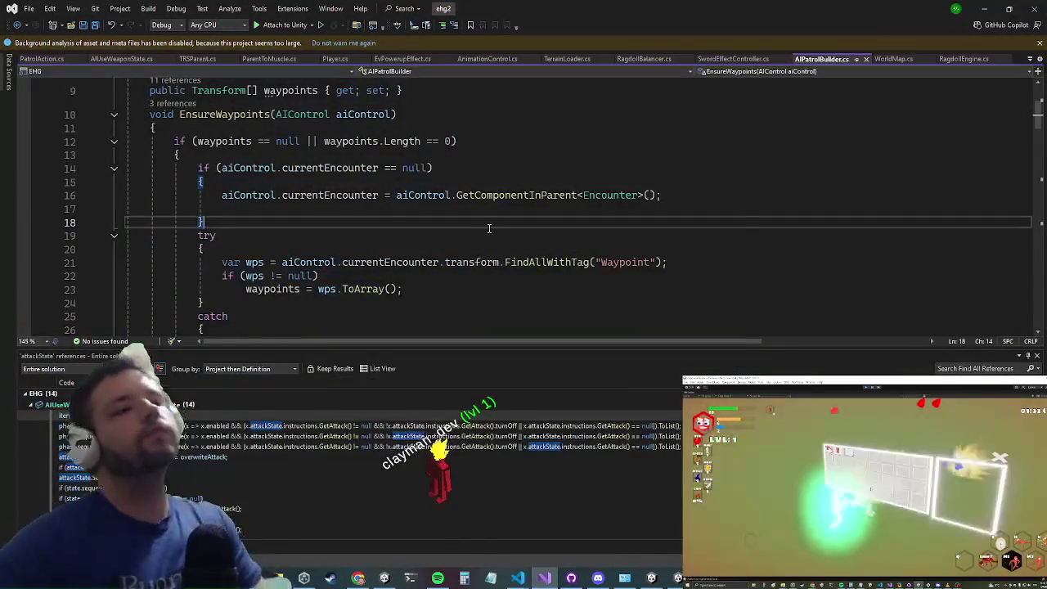
key(ctrl+t)
text(haracteranima)
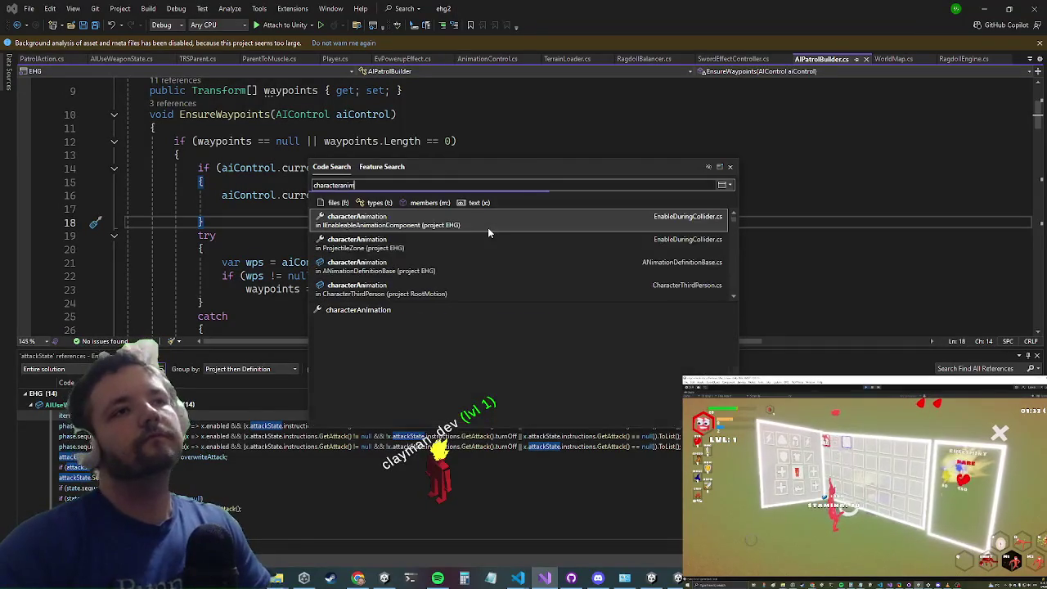
key(Return)
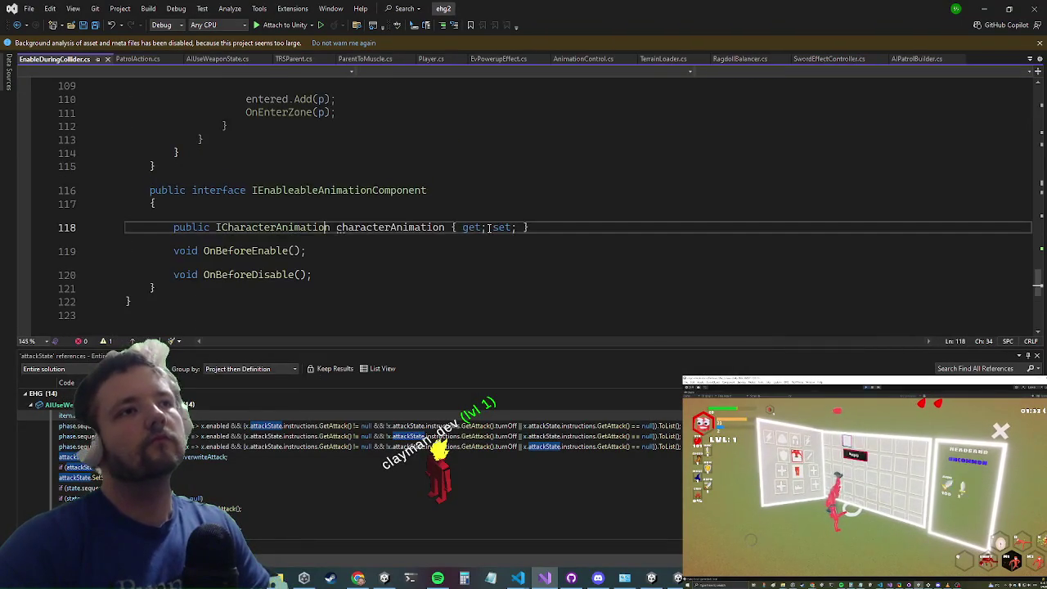
key(ctrl+t)
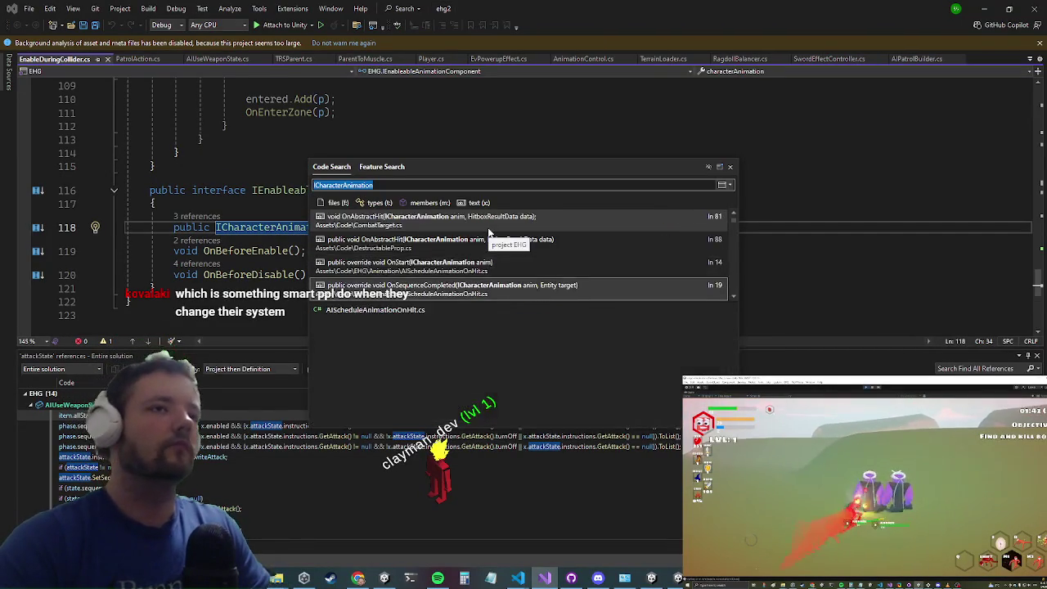
key(Down)
key(Down)
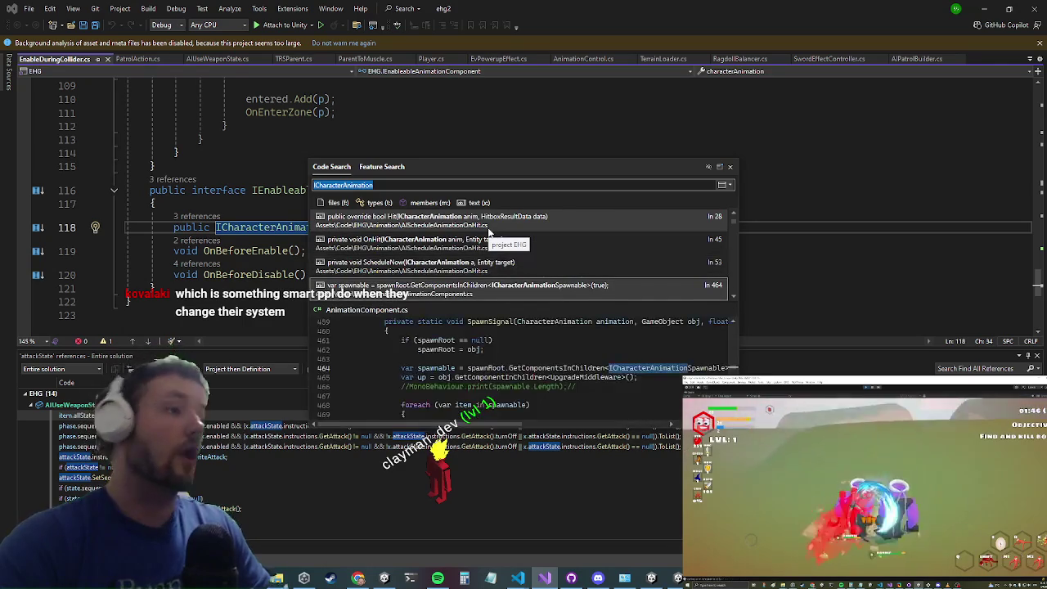
key(Return)
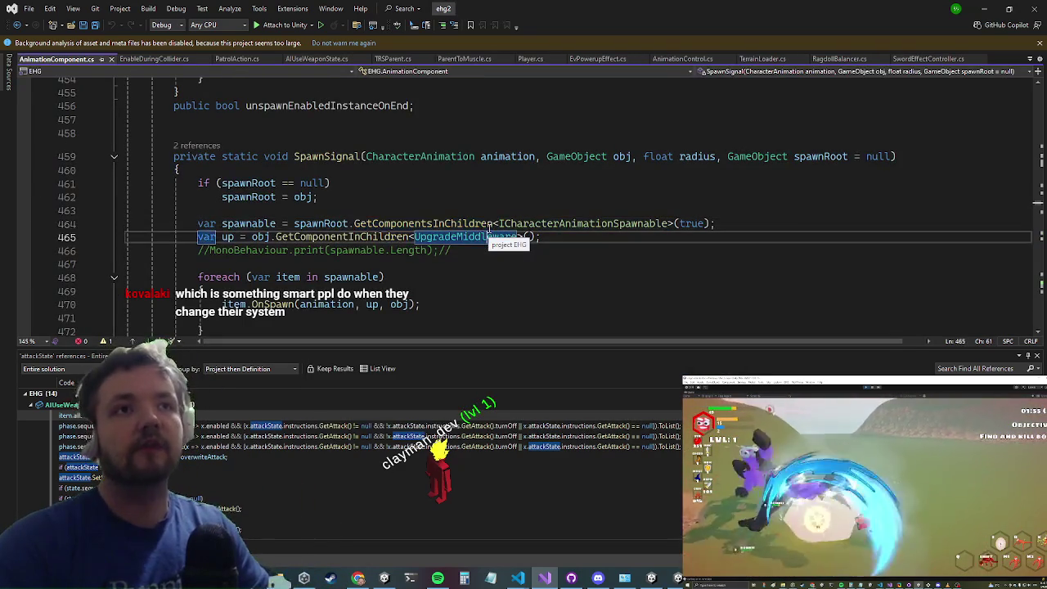
double_click(489, 224)
key(Up)
key(Up)
key(Up)
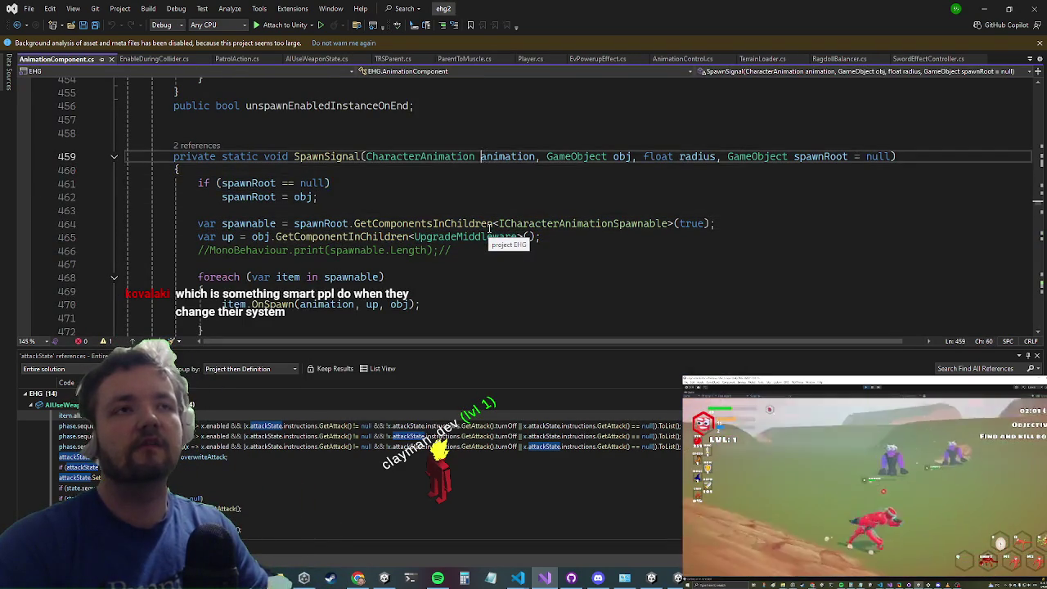
key(Left)
key(F12)
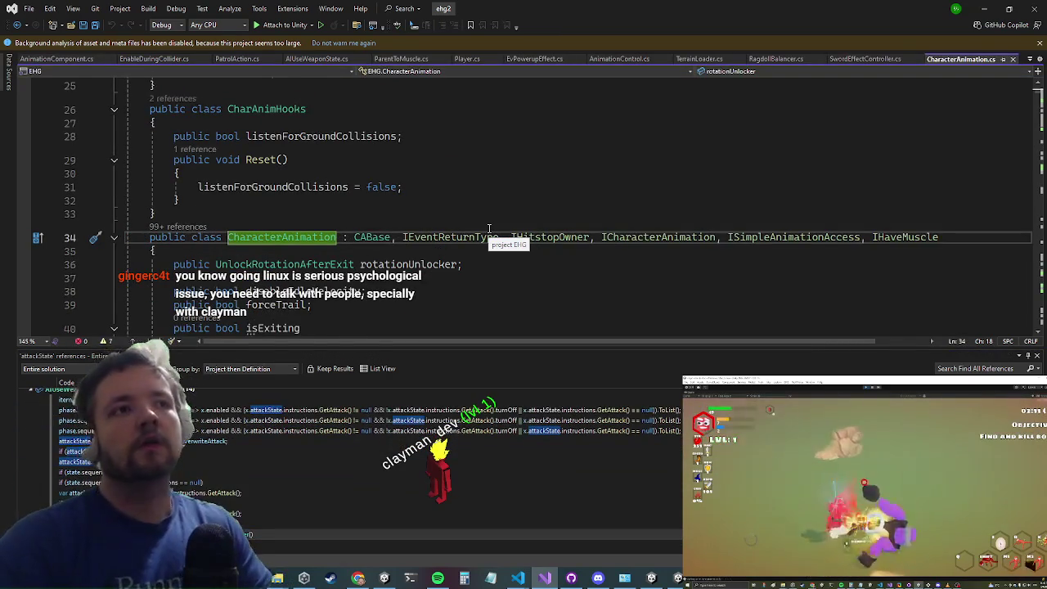
scroll(489, 228, down, 3)
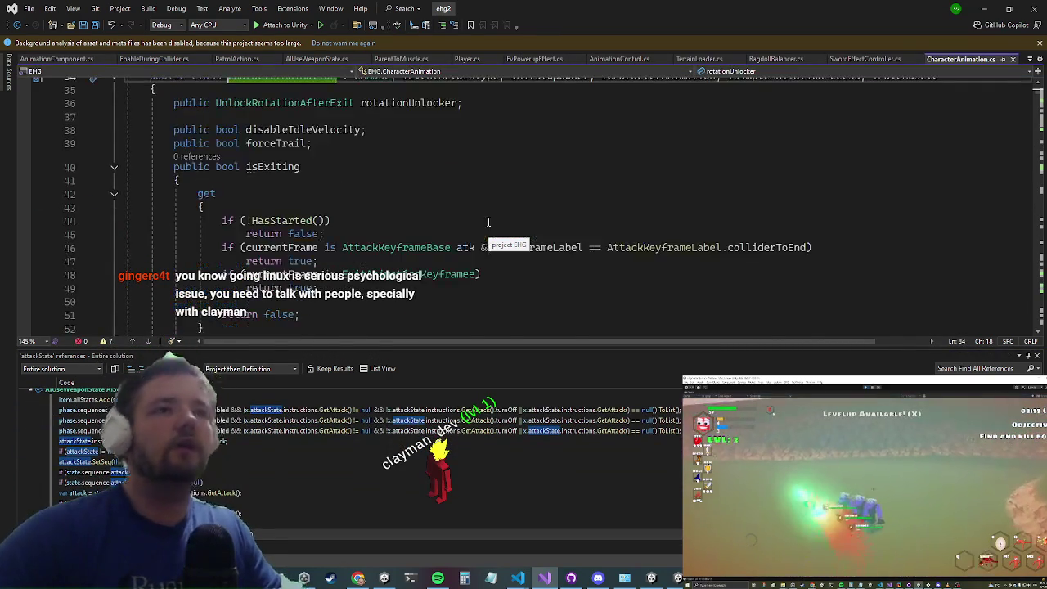
click(398, 257)
scroll(368, 259, down, 5)
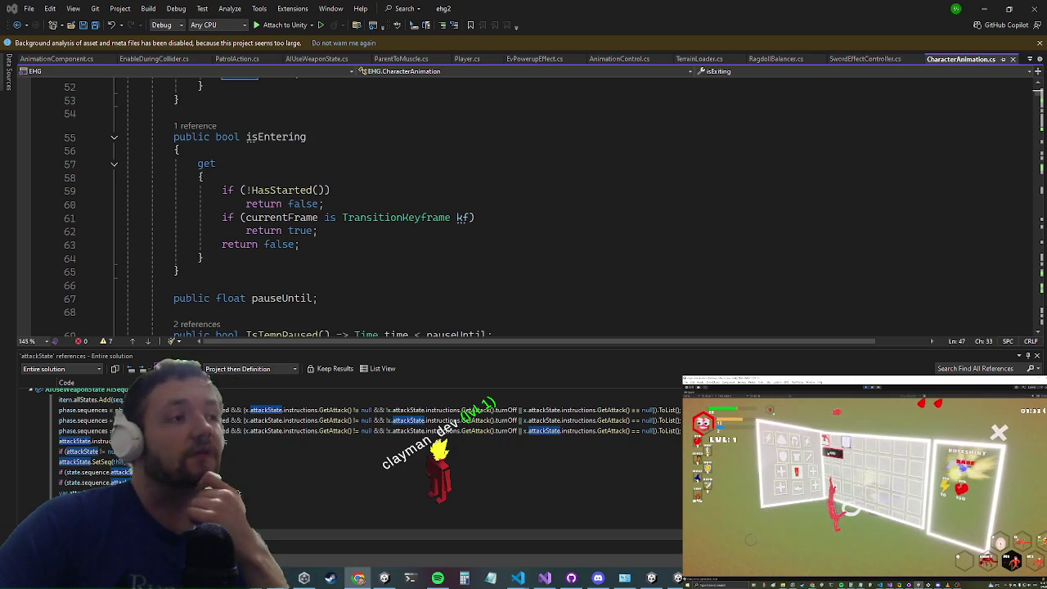
click(490, 270)
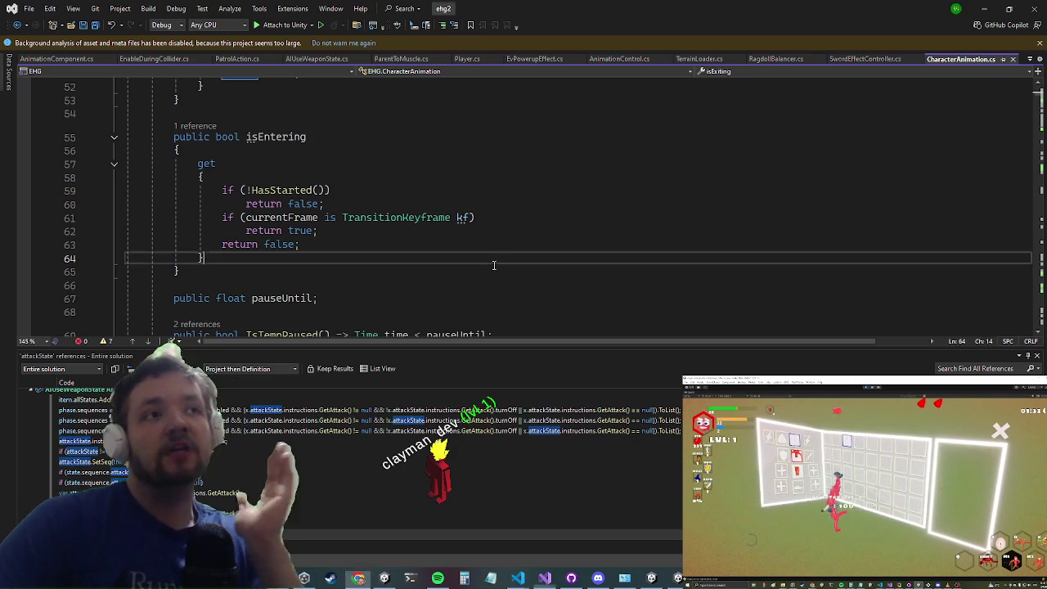
scroll(483, 270, down, 3)
scroll(479, 245, up, 1)
scroll(483, 213, down, 1)
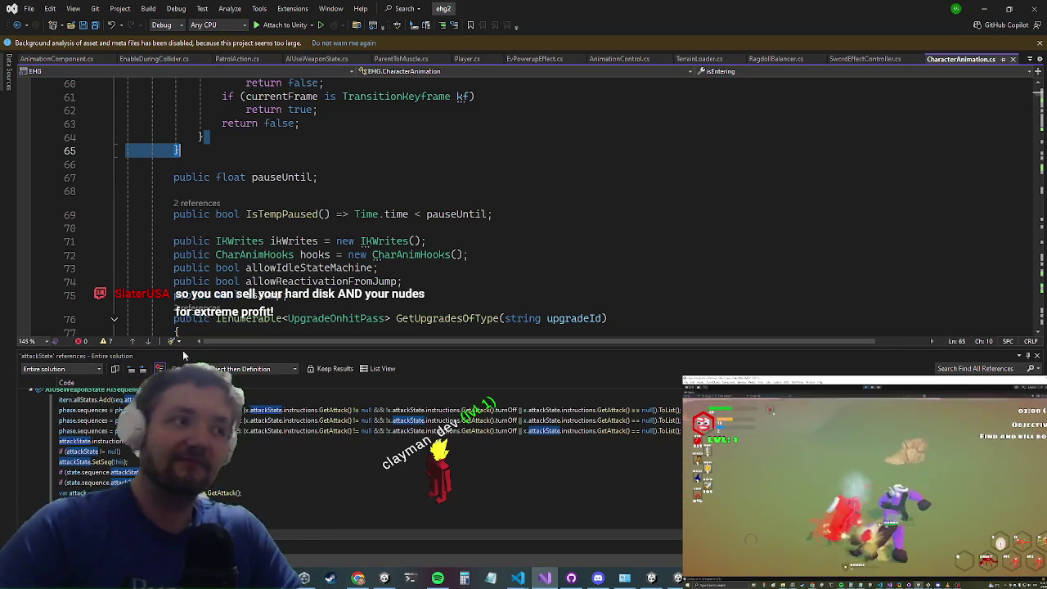
scroll(435, 227, down, 5)
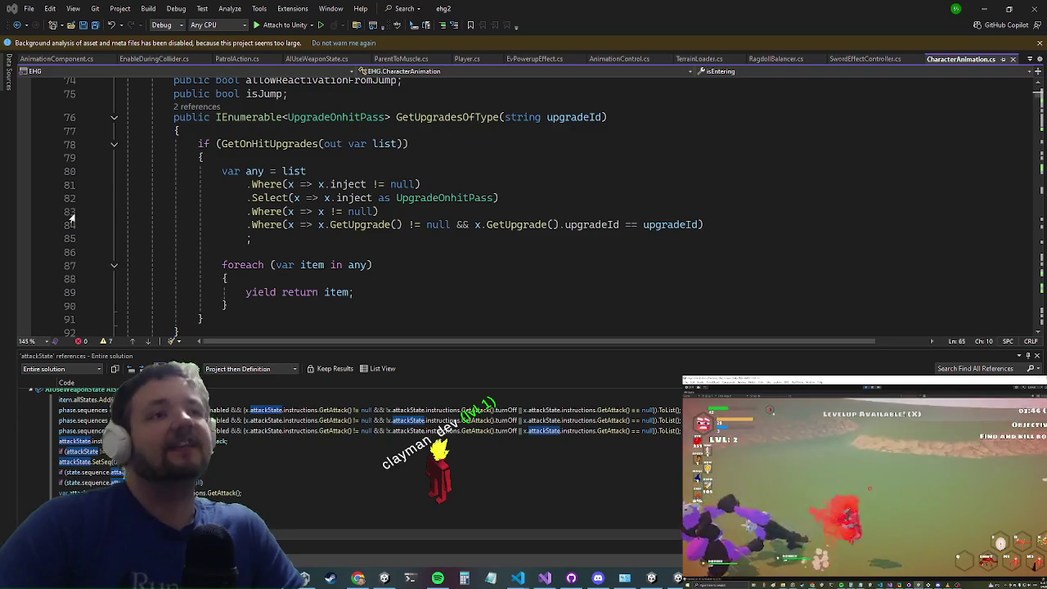
Step: Look over the GetUpgradesOfType loop code in CharacterAnimation.cs
click(363, 252)
scroll(363, 259, down, 3)
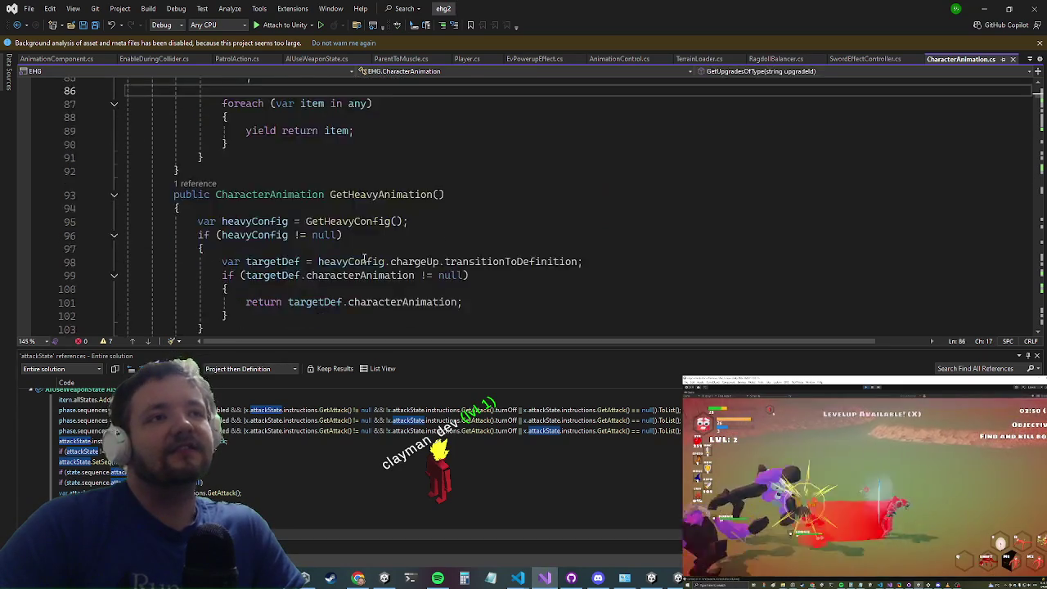
scroll(378, 168, down, 5)
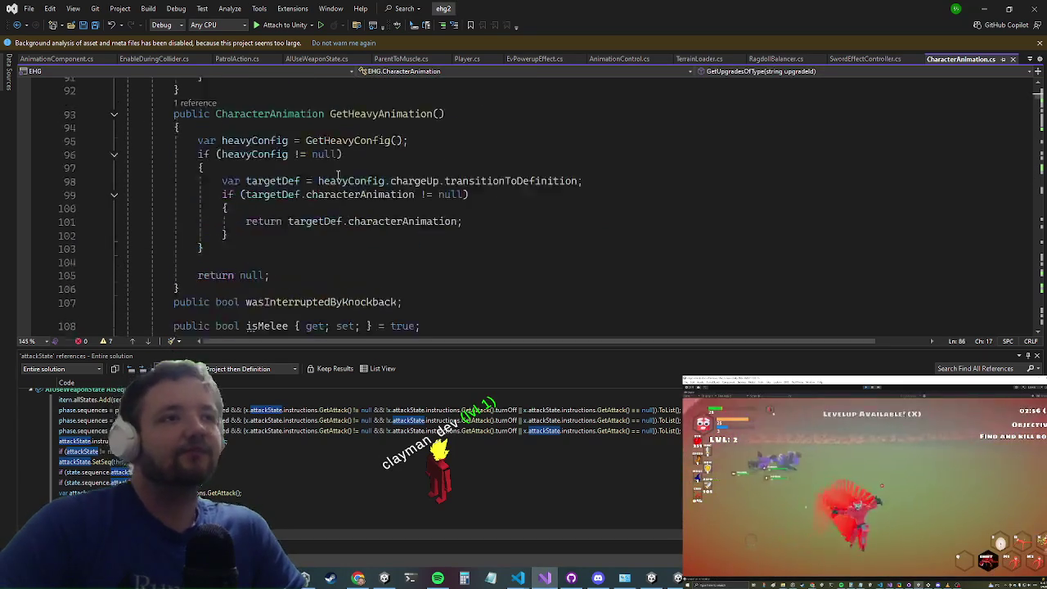
scroll(404, 79, up, 4)
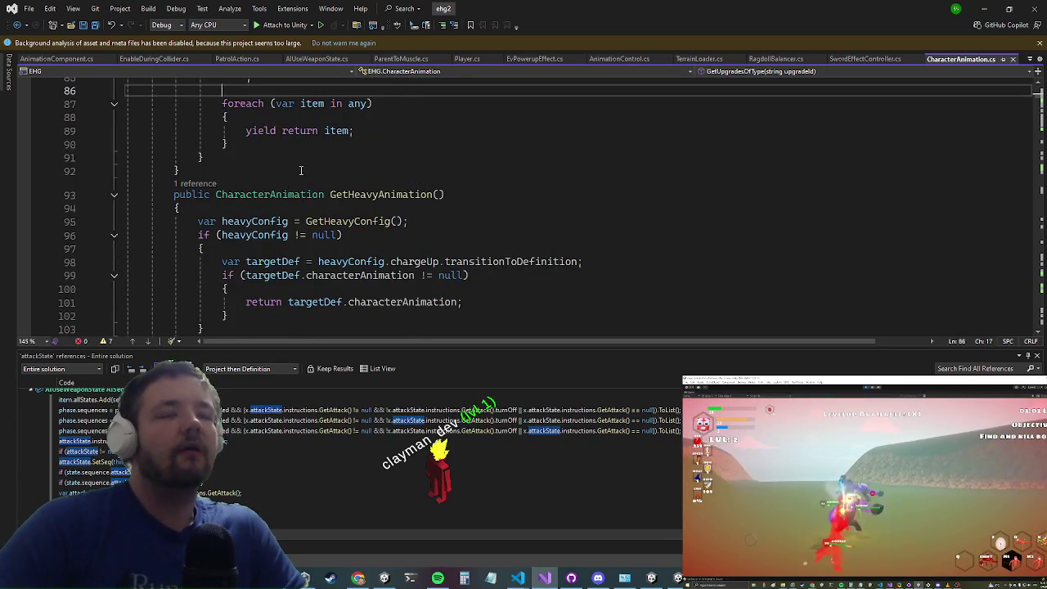
scroll(359, 205, down, 2)
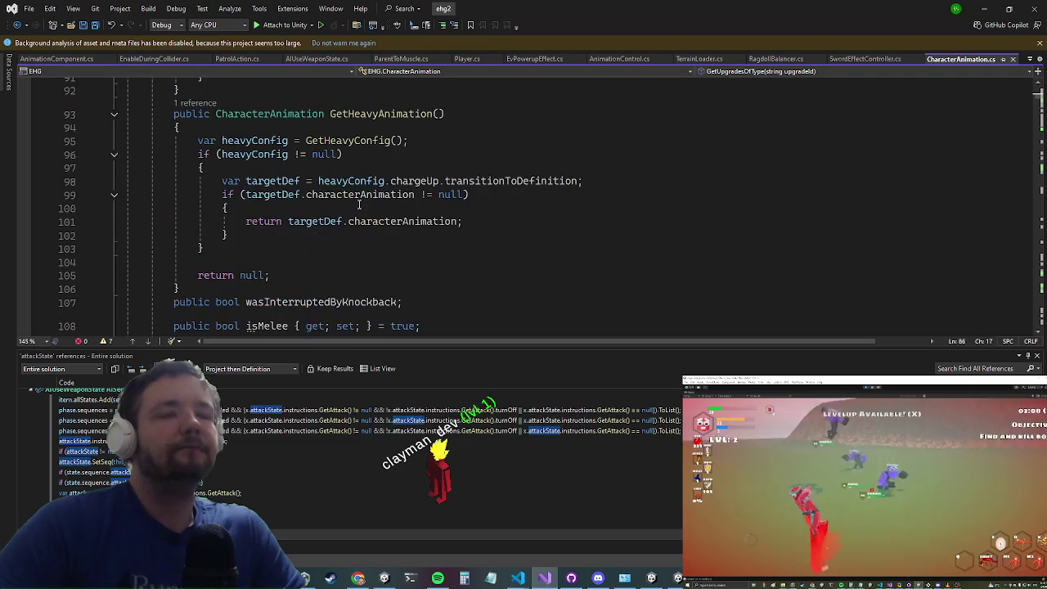
Step: Navigate between the SpawnSignal code and GetHeavyAnimation, settling on line 60 of CharacterAnimation.cs
click(358, 204)
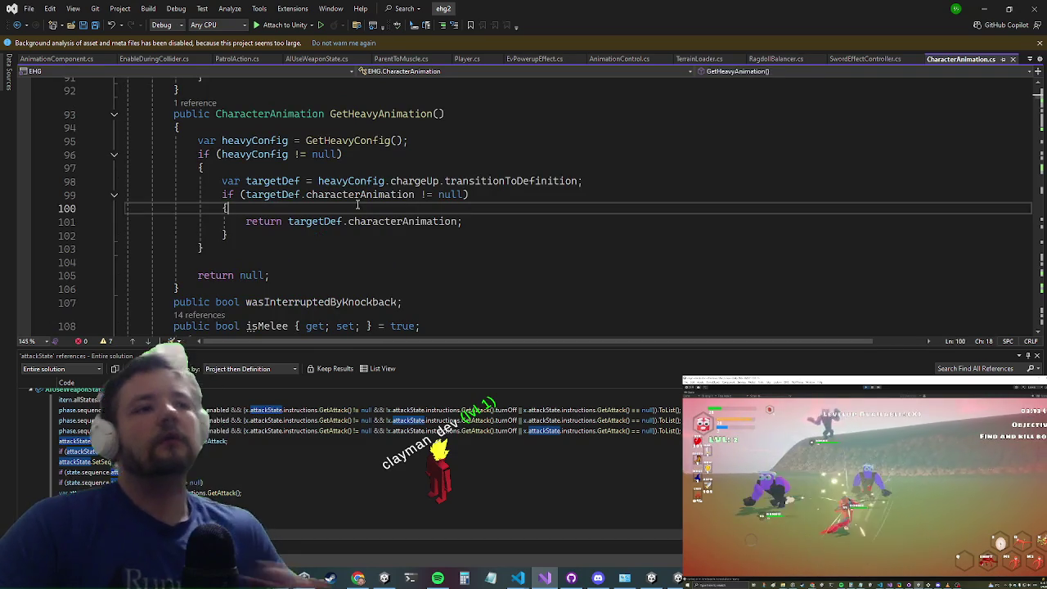
key(ctrl+minus)
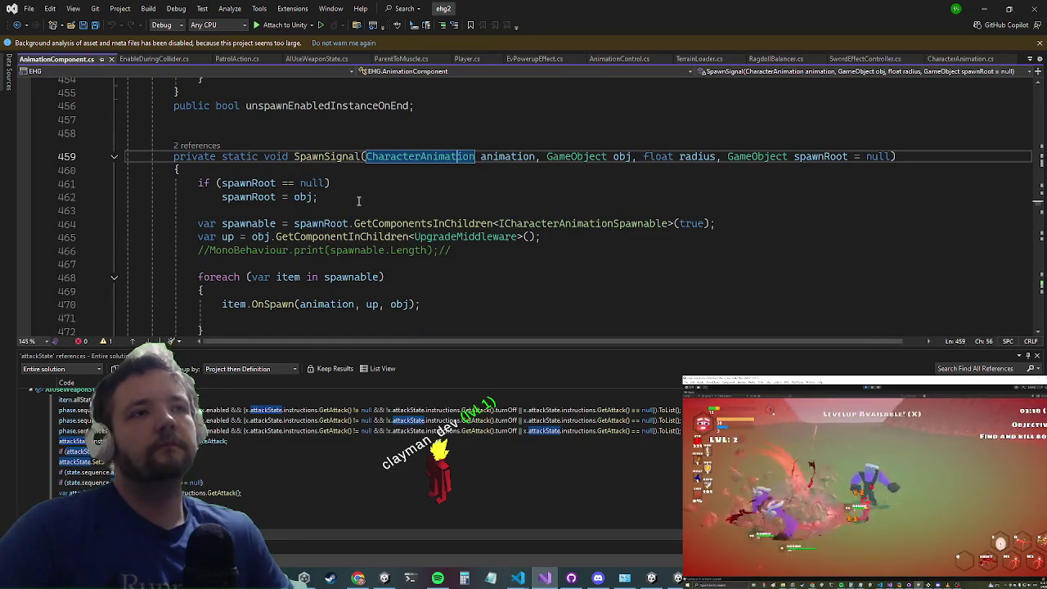
key(ctrl+shift+minus)
key(Up)
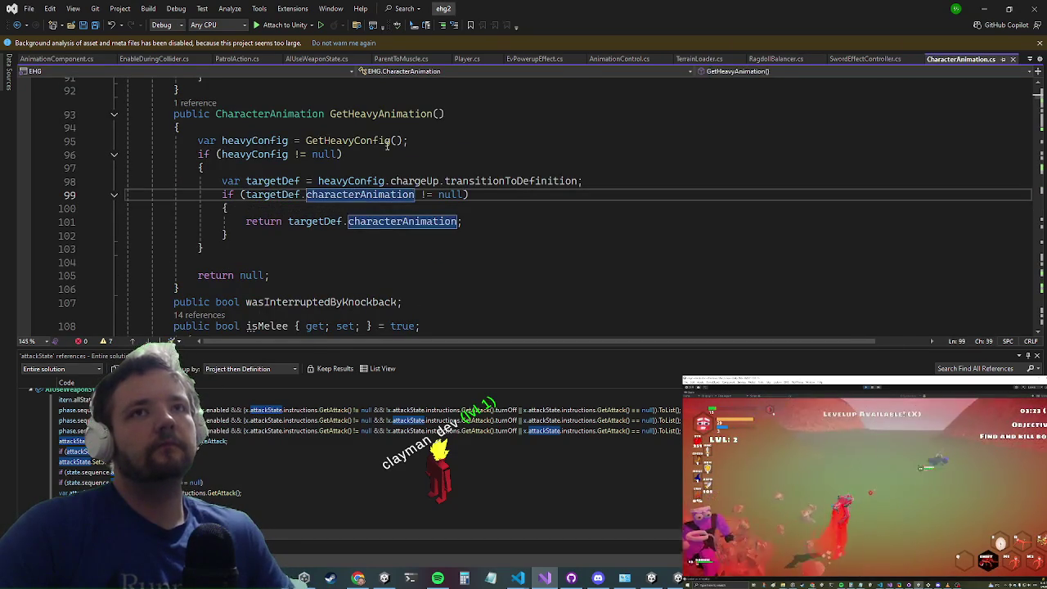
click(372, 166)
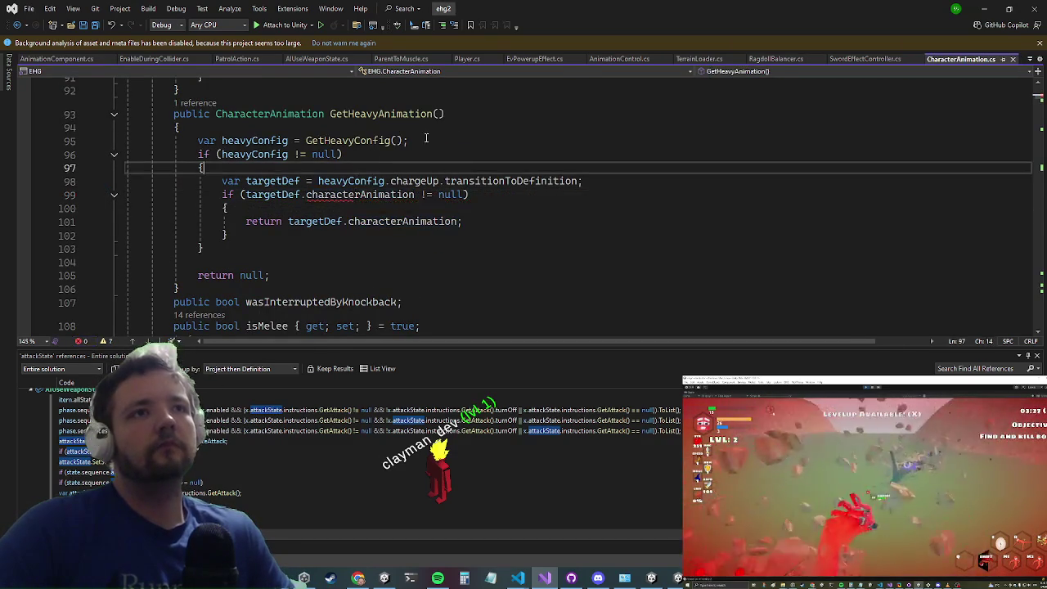
click(354, 181)
scroll(343, 180, up, 4)
scroll(295, 174, up, 8)
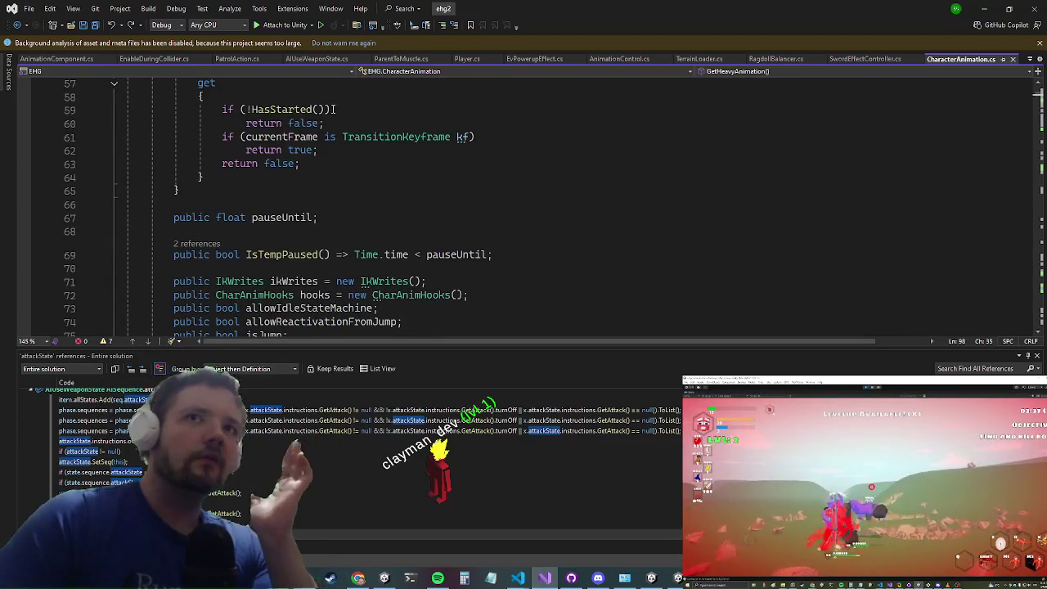
click(269, 123)
Step: Search 'cancel(' to reach the Cancel( call at line 2417, go to its definition, and attach to Unity
key(ctrl+f)
text(c)
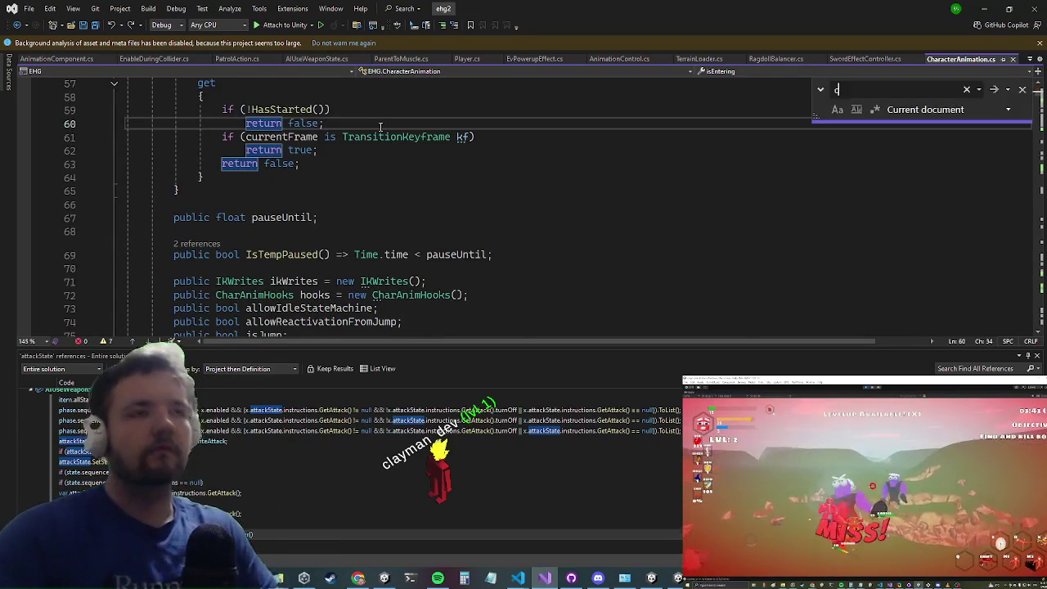
text(ancel()
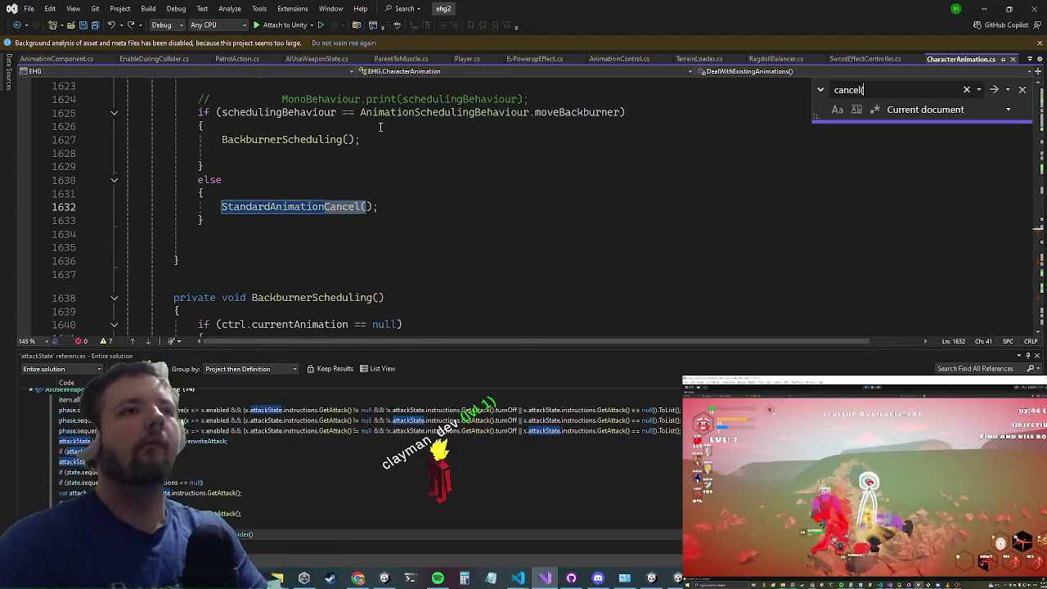
key(Return)
key(Return)
key(Return)
key(Return)
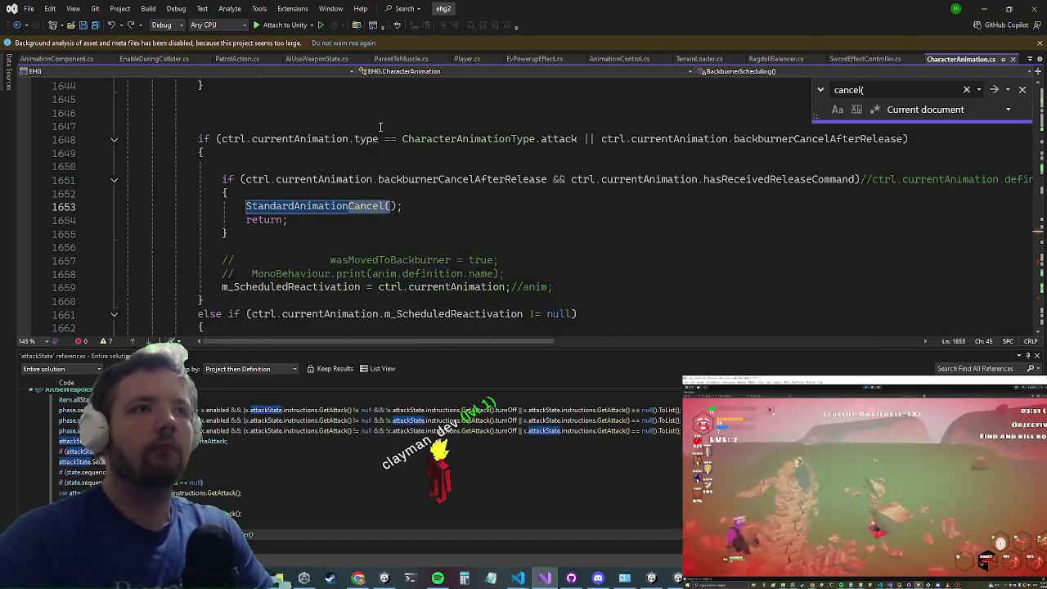
key(Return)
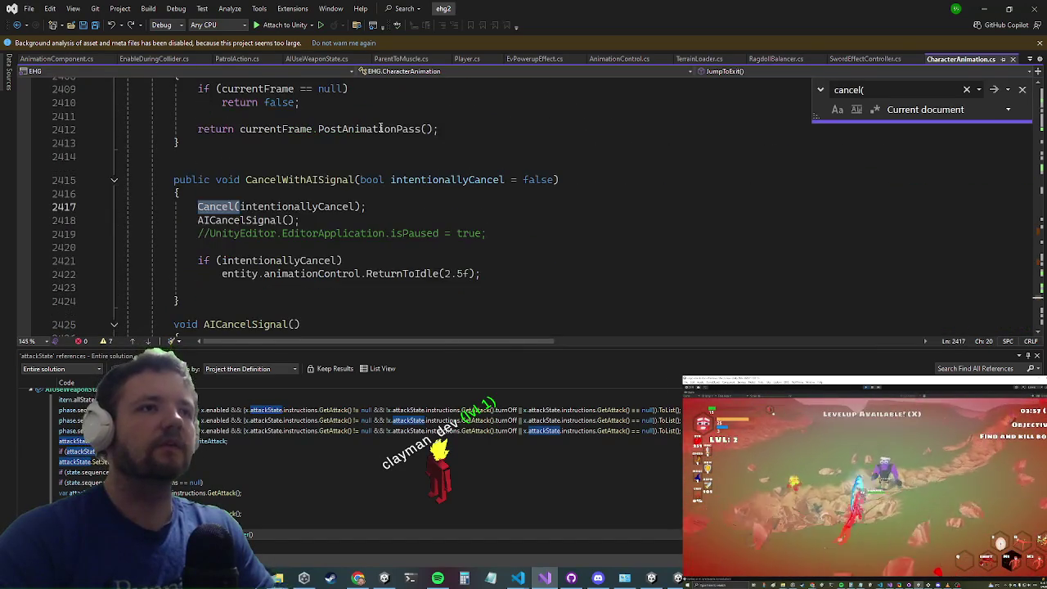
key(Return)
key(Return)
key(Escape)
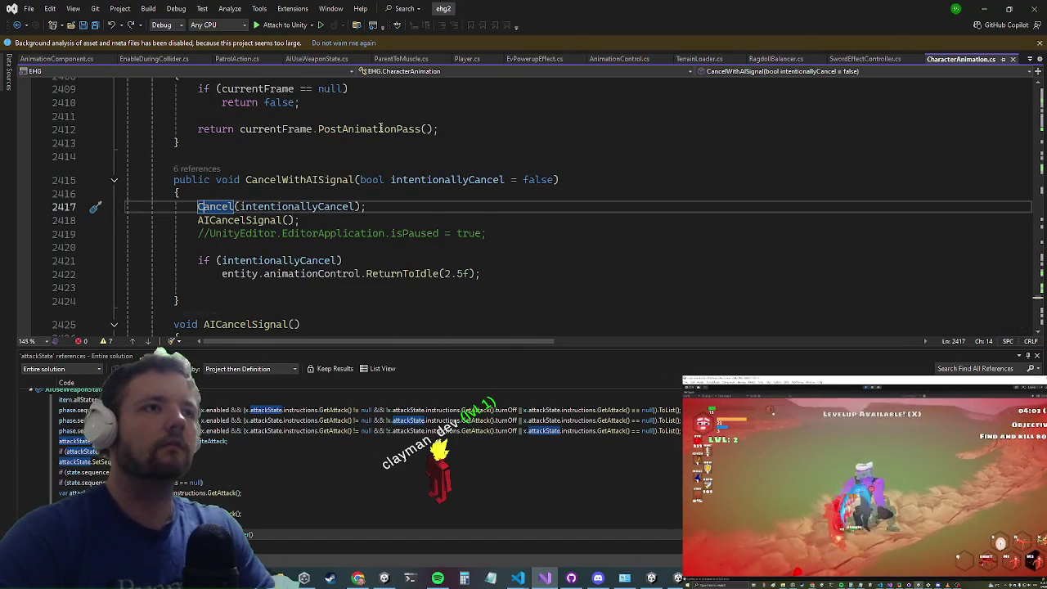
key(F12)
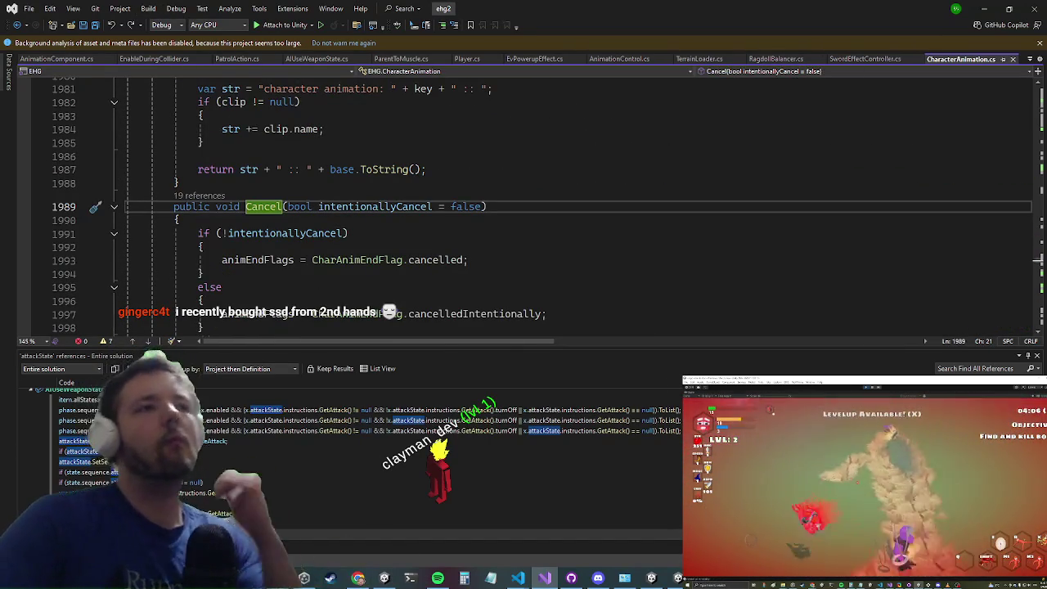
click(260, 28)
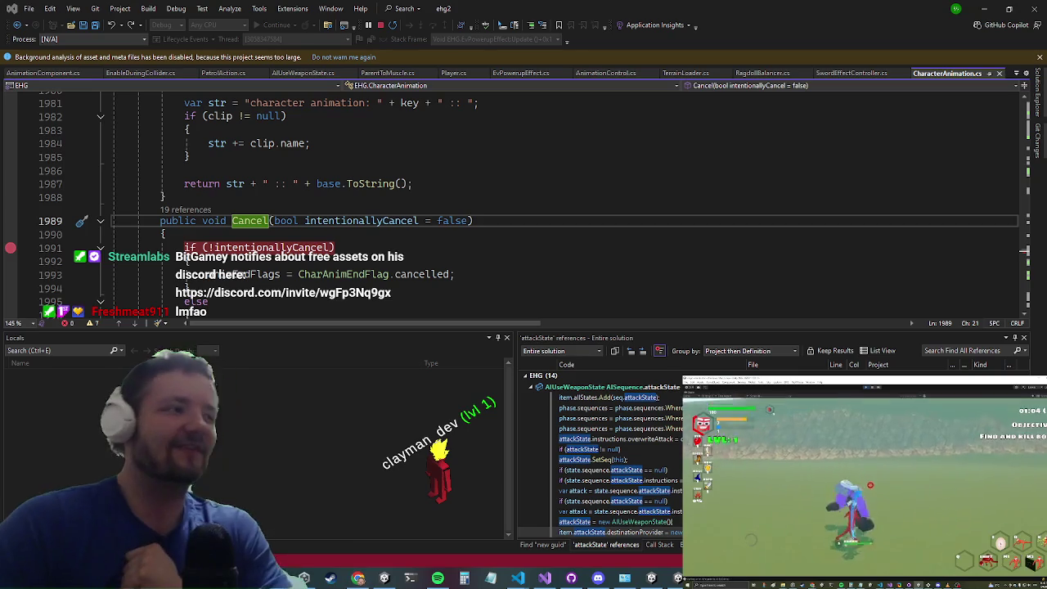
Step: Resume the Unity game from its Settings menu and play until Visual Studio breaks in Cancel
click(984, 8)
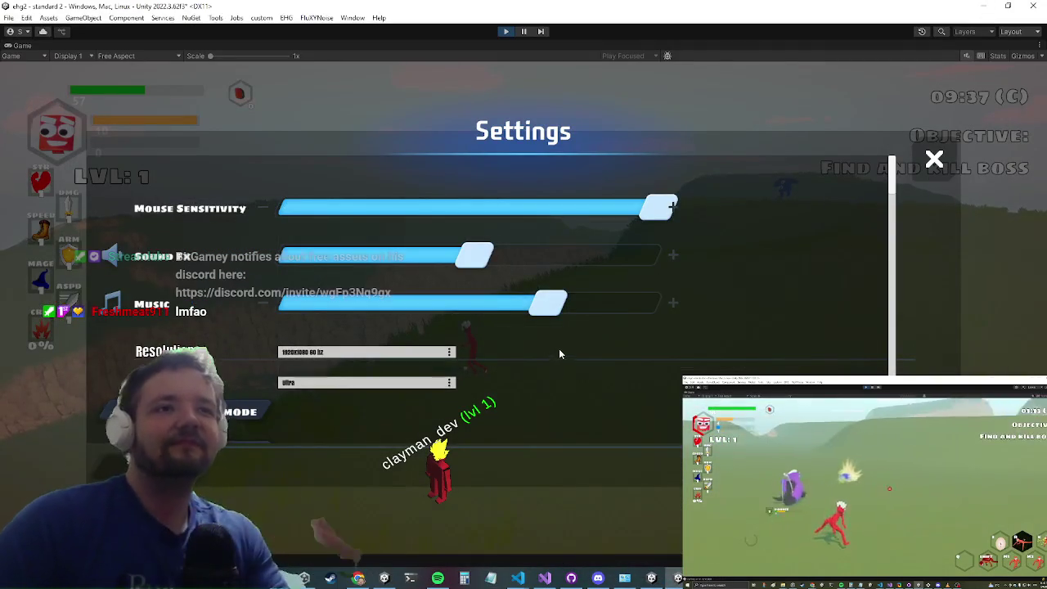
key(Escape)
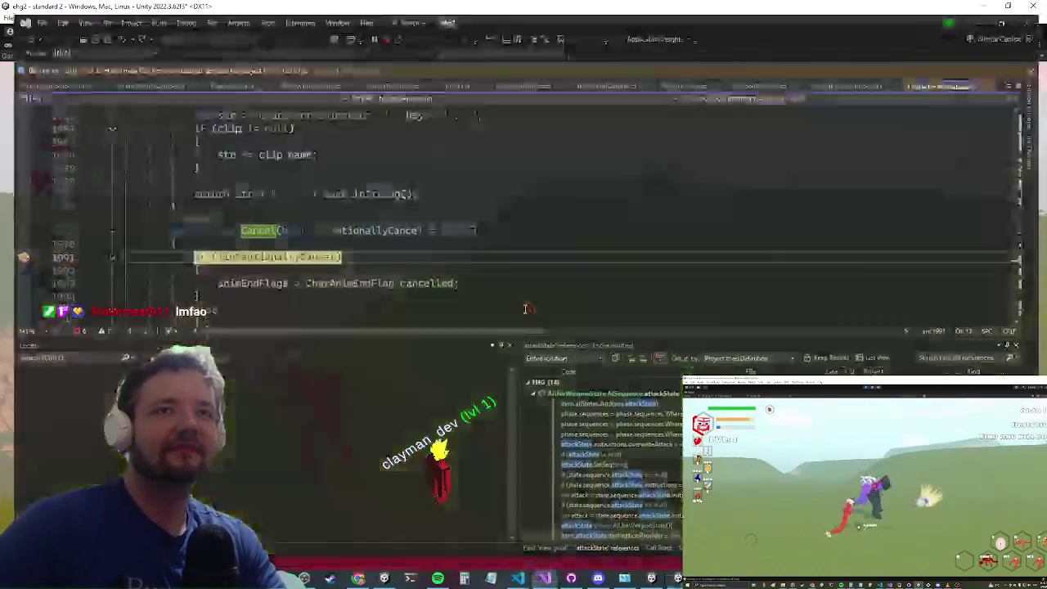
key(Up)
key(Up)
key(Up)
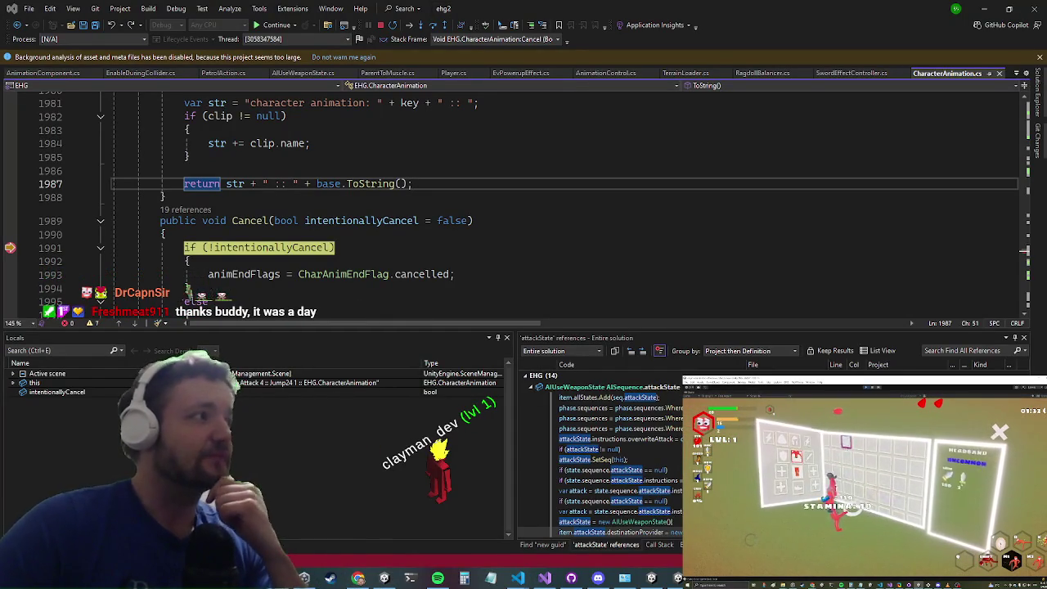
key(alt+Tab)
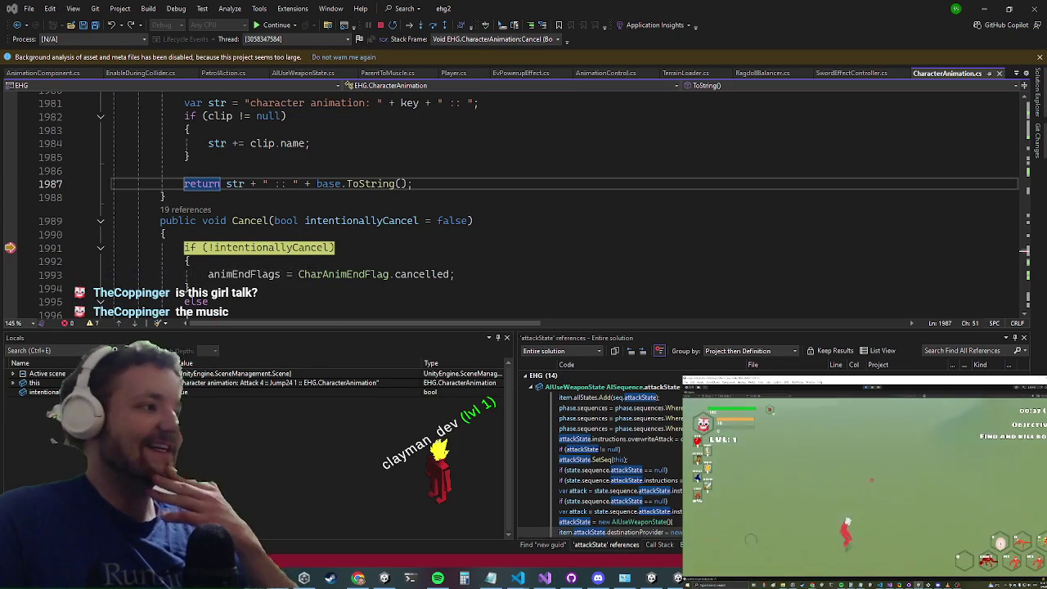
click(517, 579)
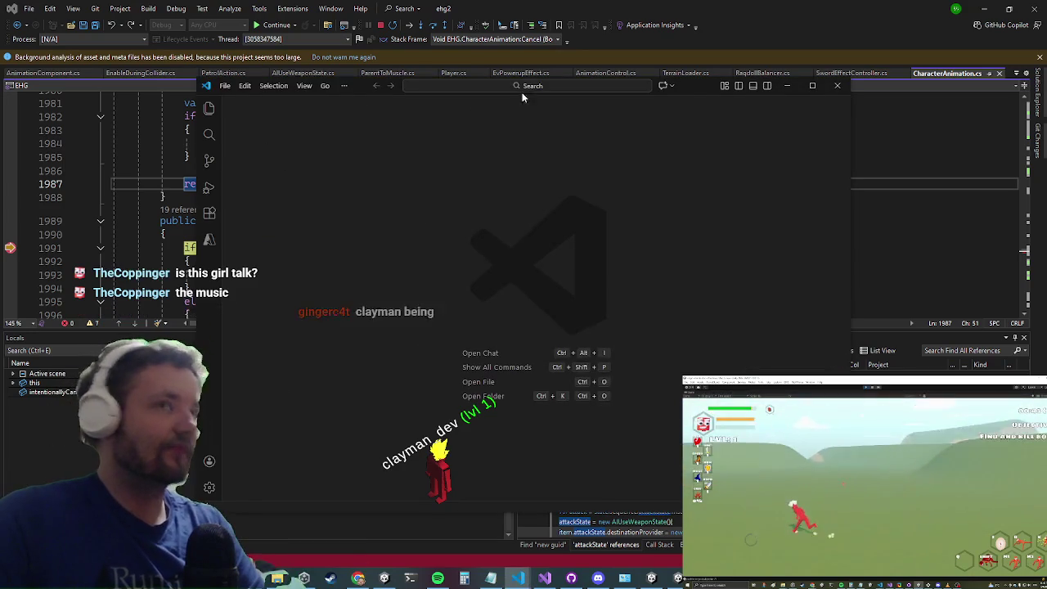
click(696, 88)
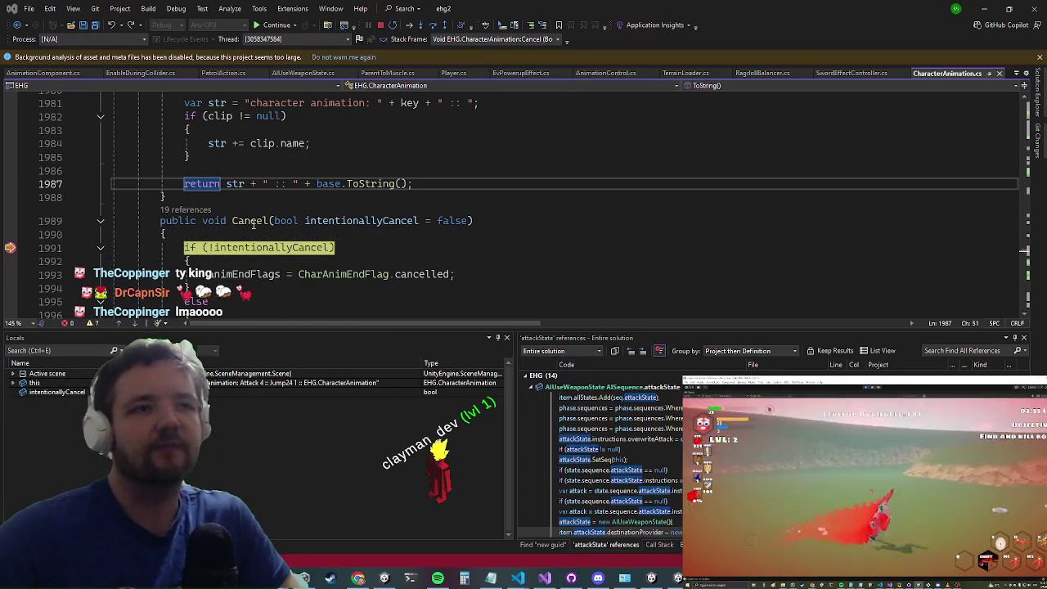
scroll(292, 173, down, 1)
Step: Show the call stack at the Cancel breakpoint, then continue and resume gameplay
click(658, 545)
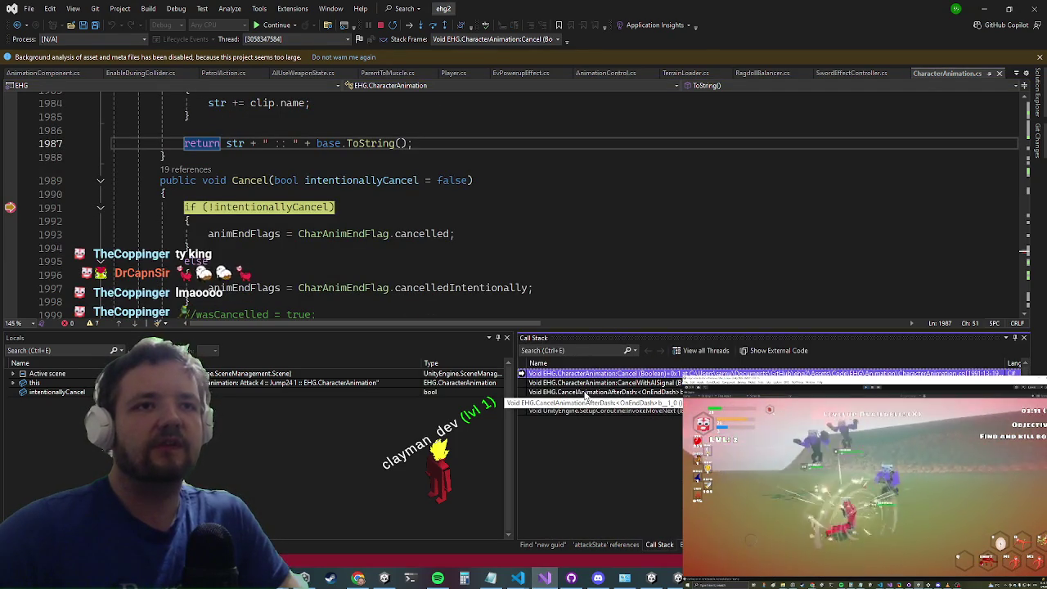
key(F5)
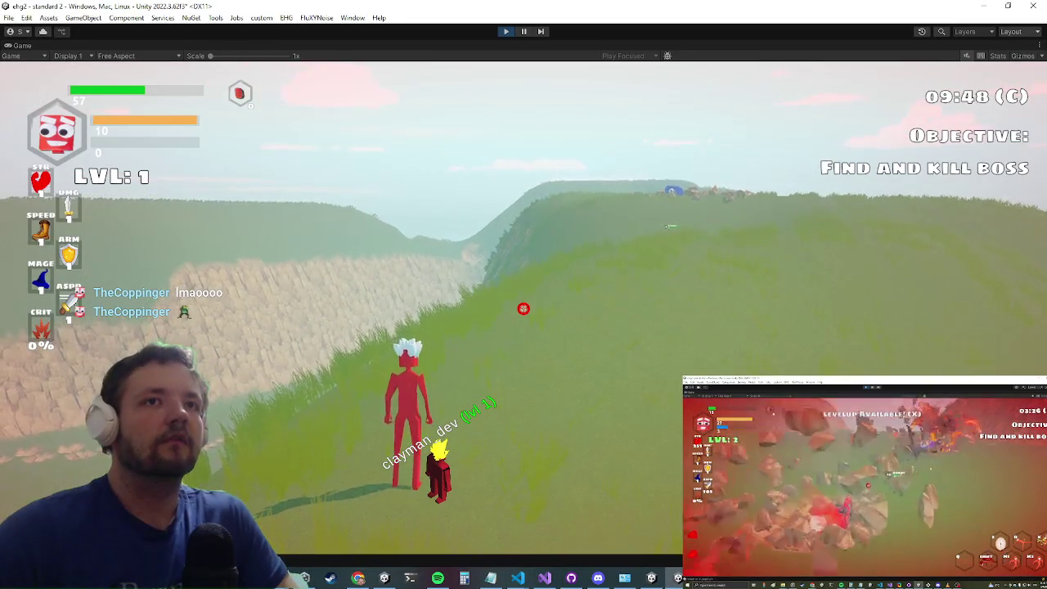
key(Escape)
text(boss)
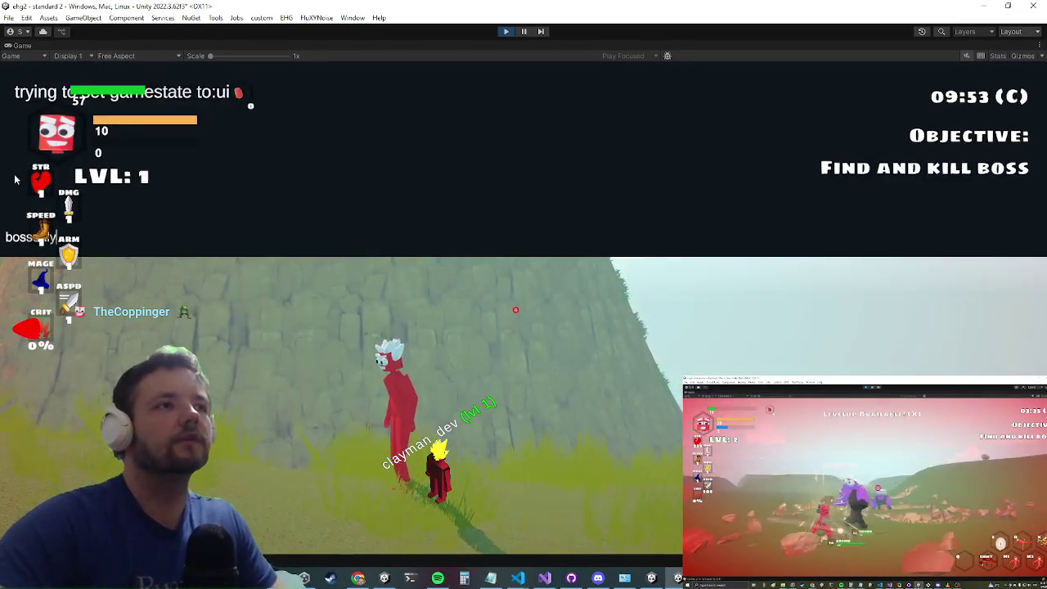
click(15, 179)
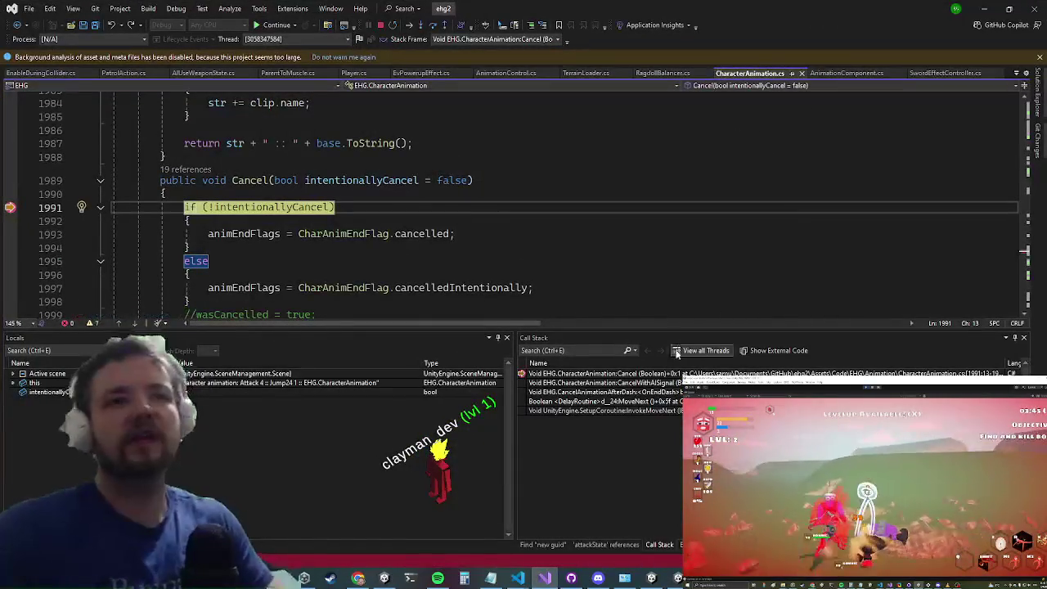
Step: Inspect the CancelAnimationAfterDash caller frame when the breakpoint hits again, then continue execution
double_click(605, 392)
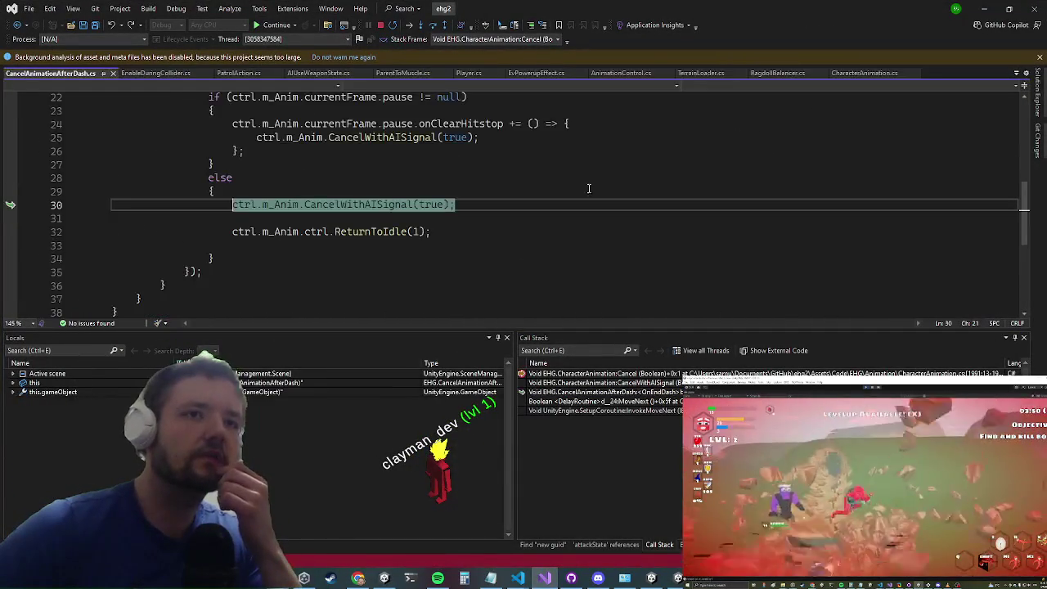
click(266, 28)
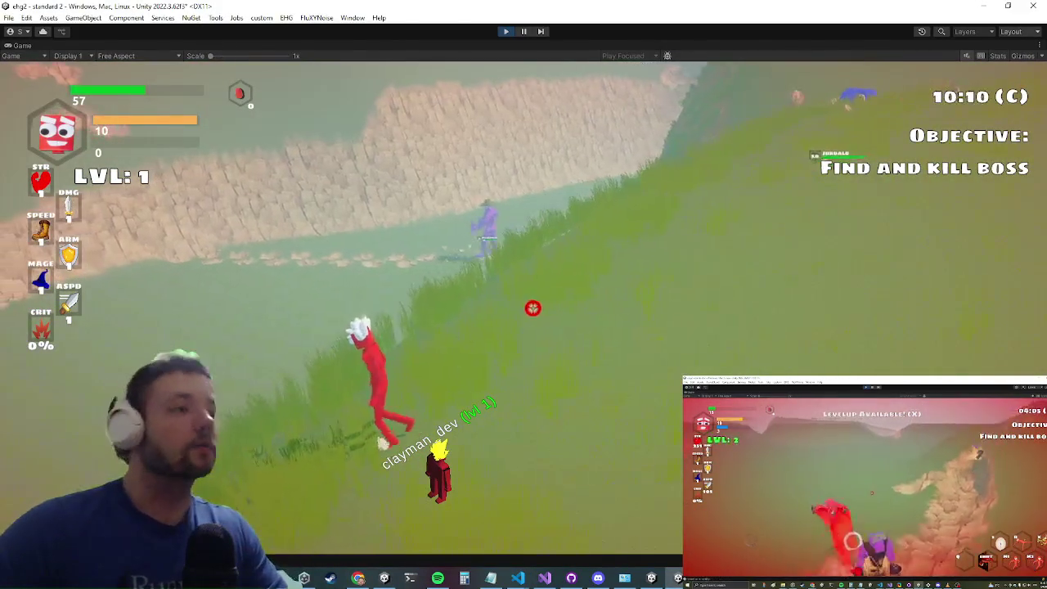
key(super)
key(super)
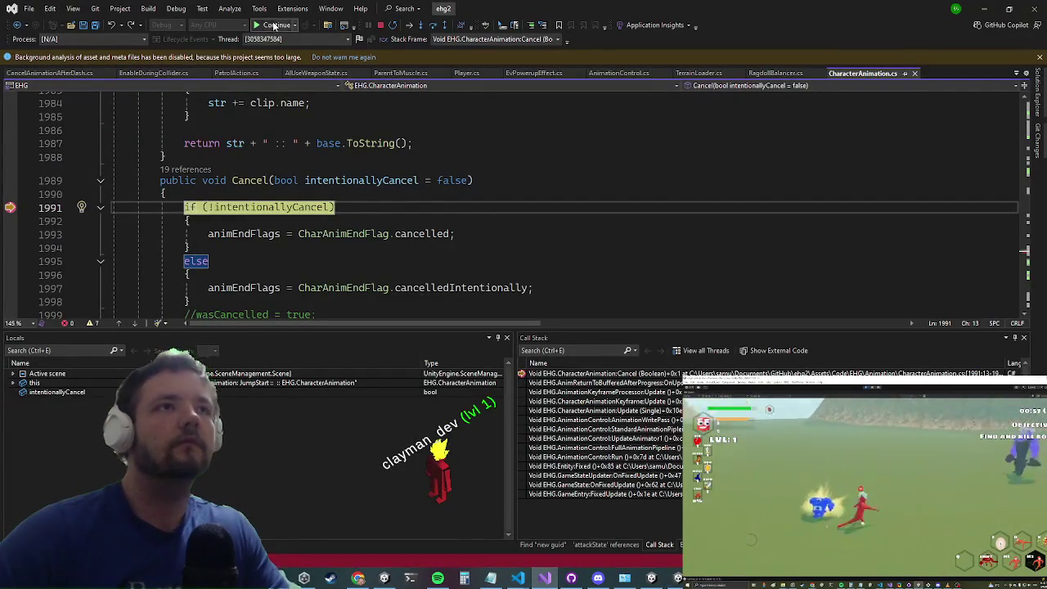
Step: Continue past the breakpoint, play until Esc opens the settings menu, then return to Visual Studio
click(276, 25)
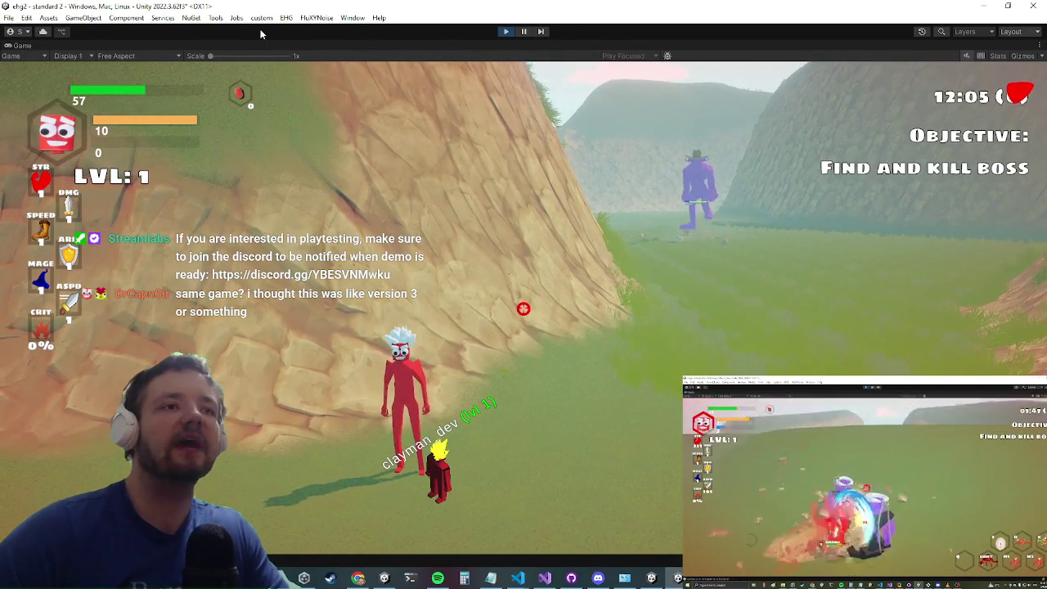
key(Escape)
key(alt+Tab)
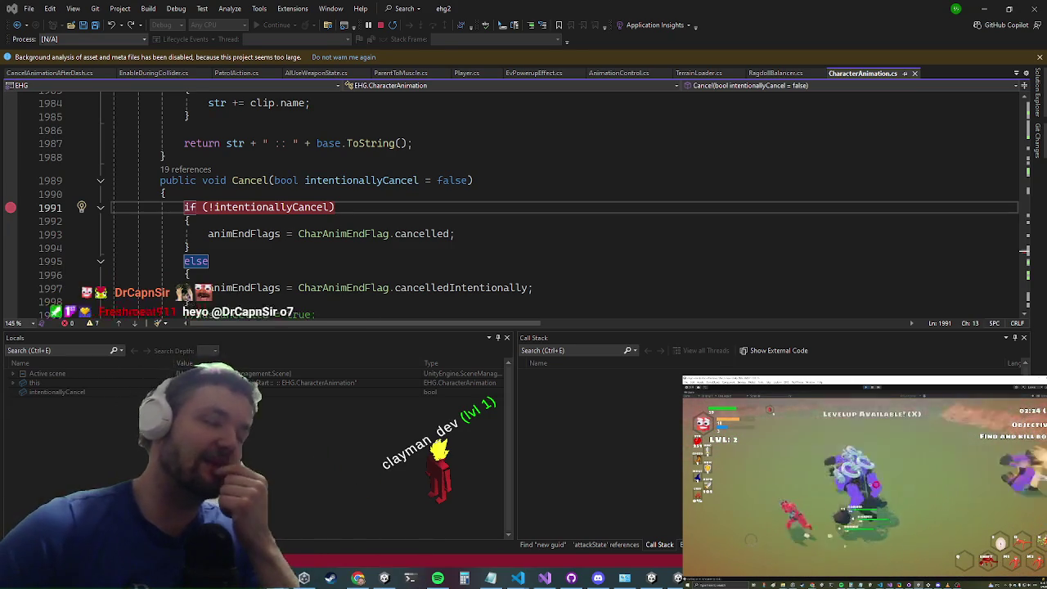
Step: Remove the breakpoint on line 1991 in the Cancel method
click(422, 204)
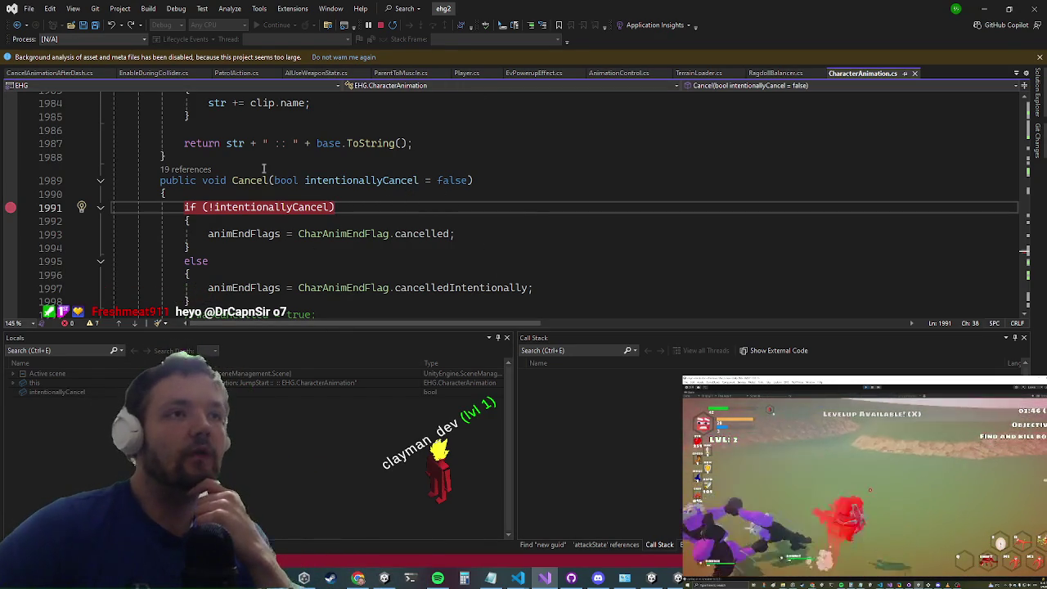
click(261, 247)
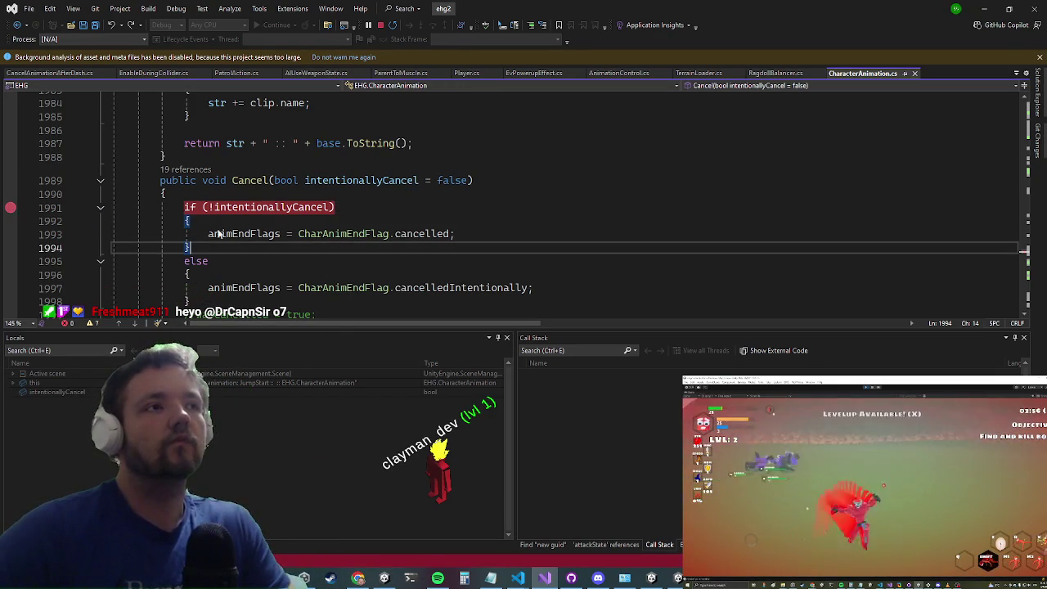
click(10, 207)
Step: Highlight the uses of animEndFlags and intentionallyCancel, then minimise Visual Studio
click(244, 234)
scroll(465, 195, down, 2)
scroll(462, 190, up, 3)
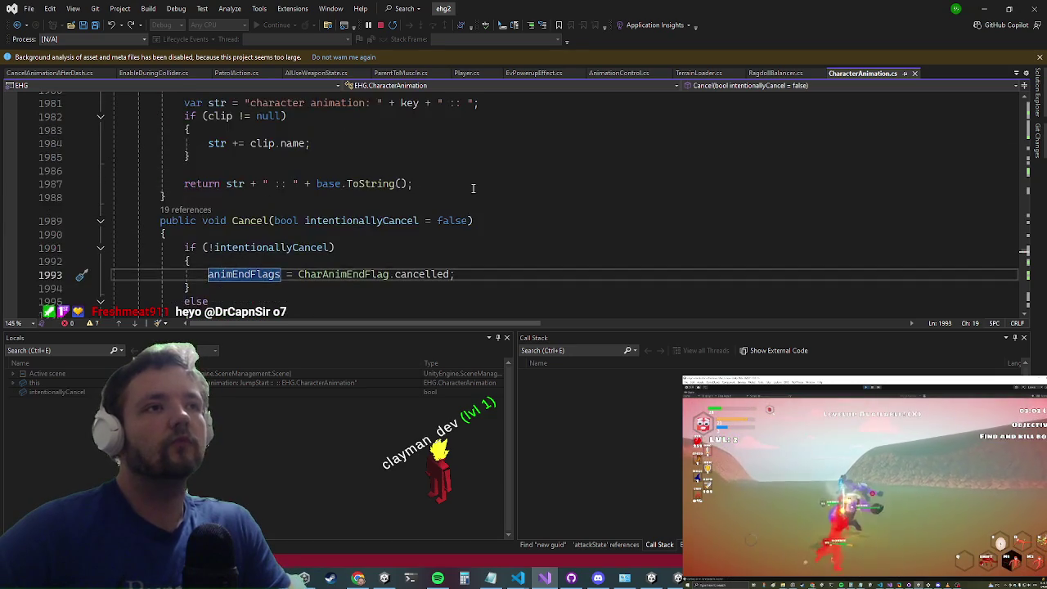
scroll(471, 189, down, 2)
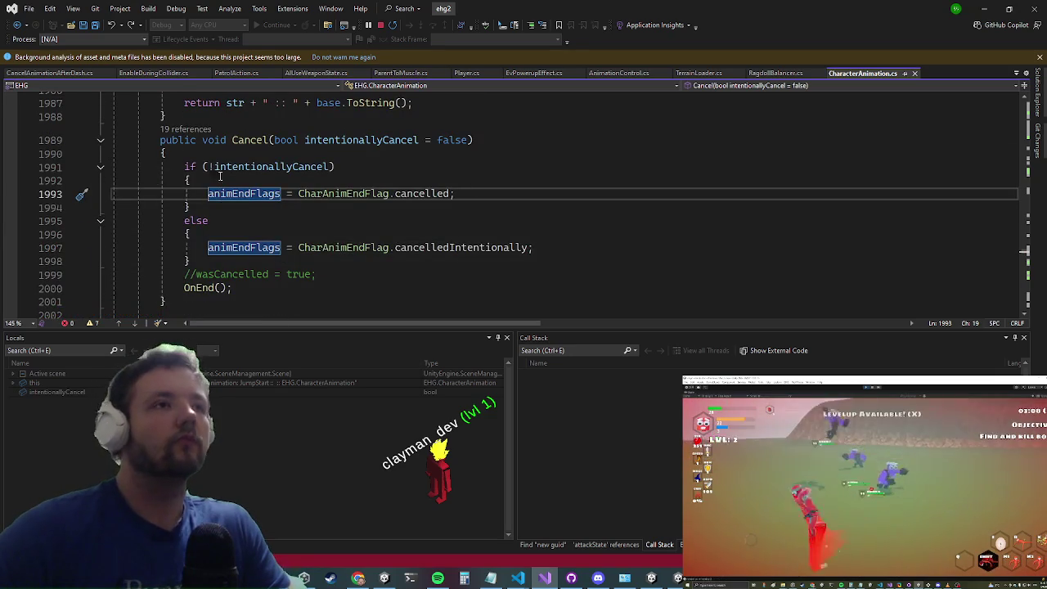
click(229, 169)
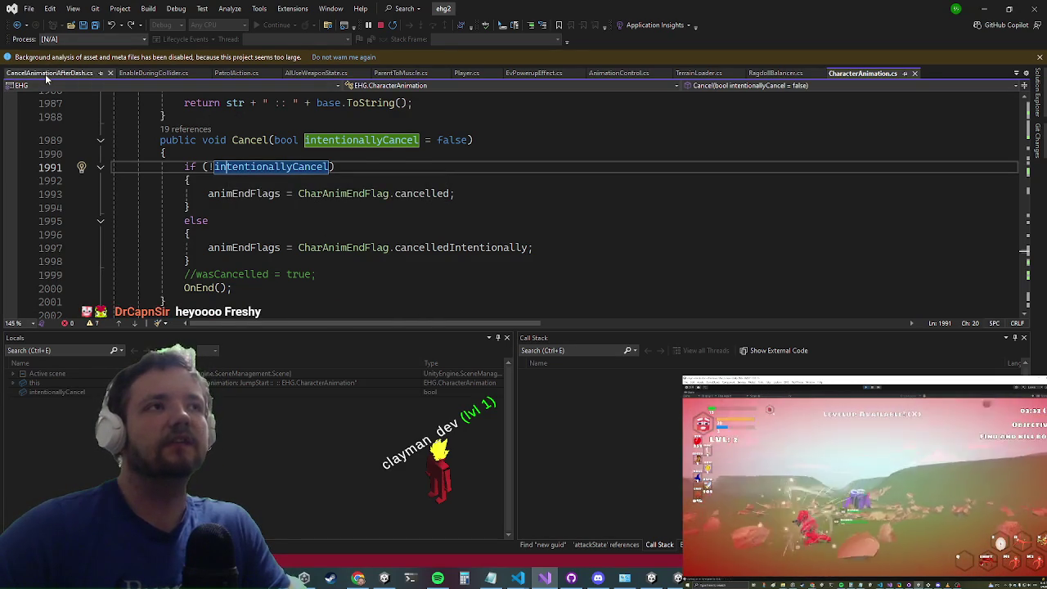
click(993, 7)
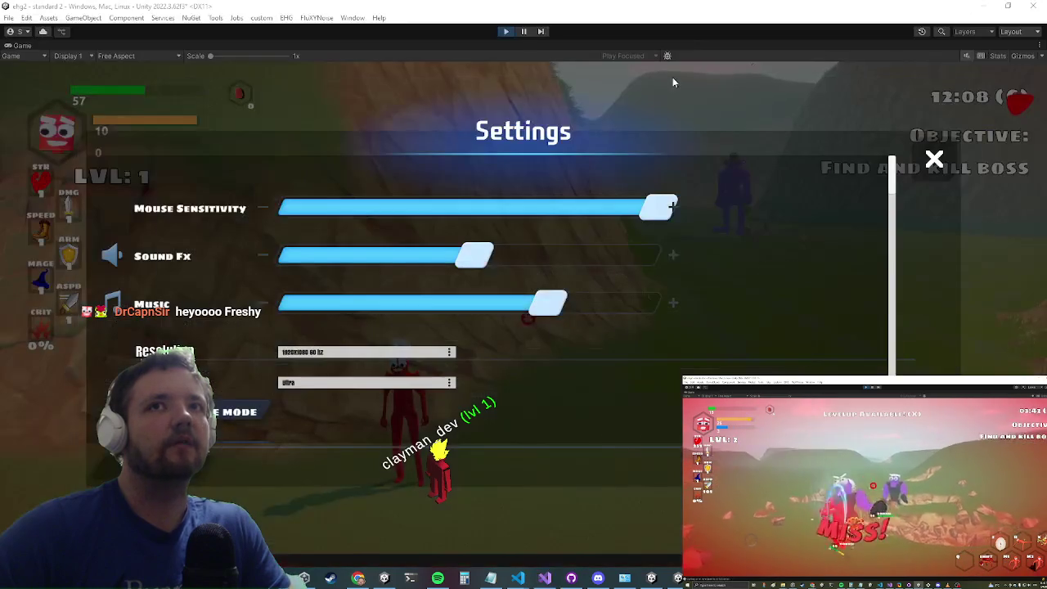
Step: Stop play mode and open the level6TerrainTerrainTerrain prefab in Prefab Mode
click(507, 33)
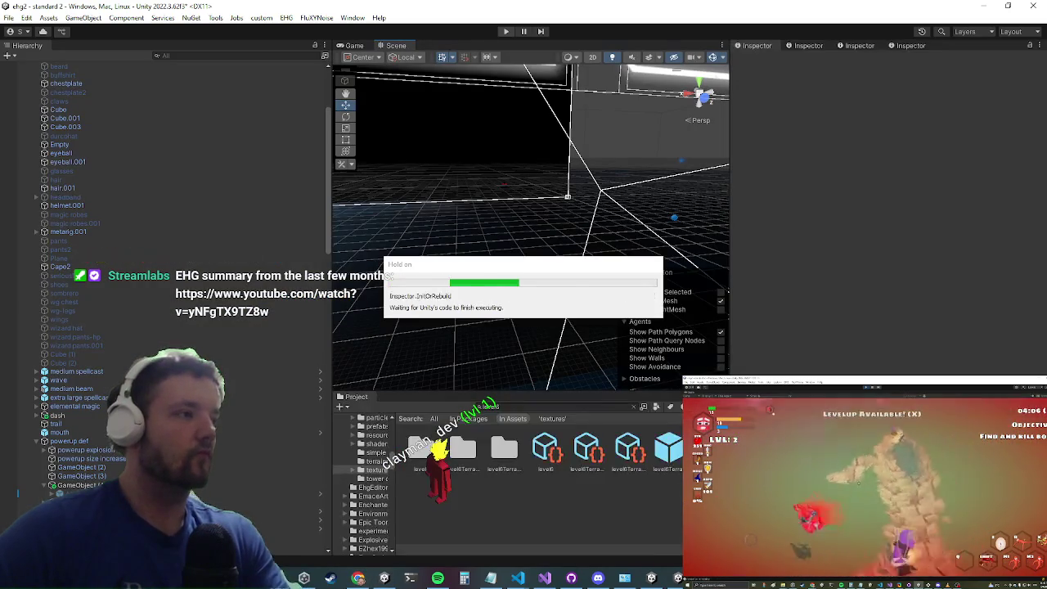
click(666, 446)
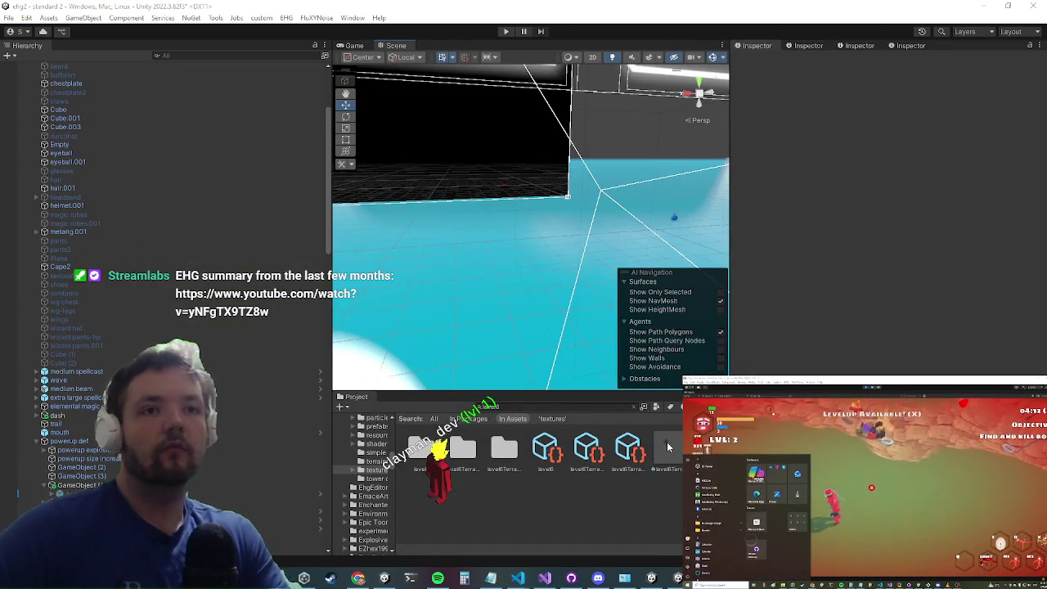
double_click(668, 446)
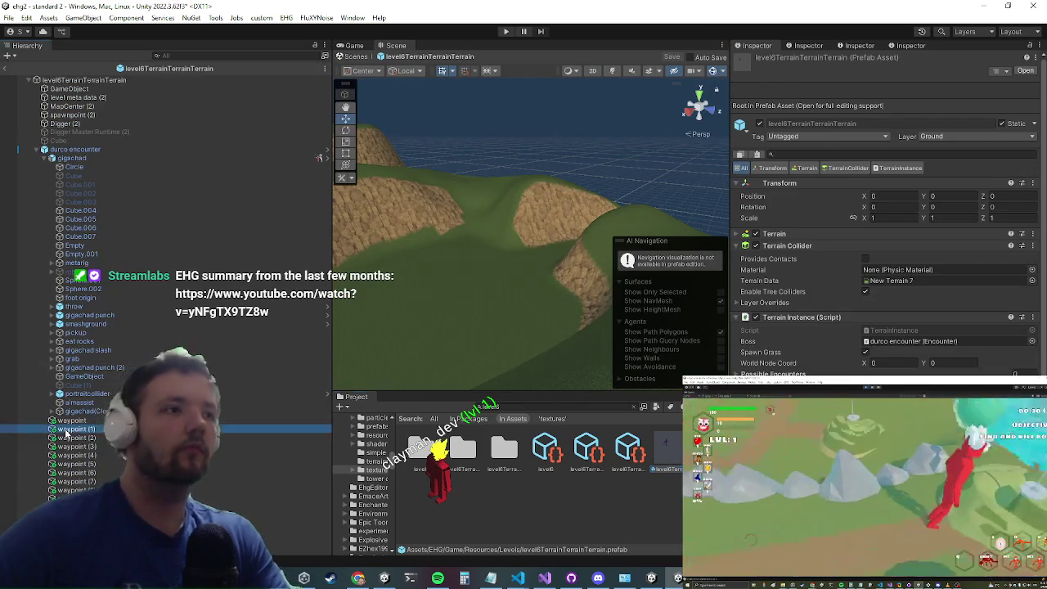
Step: Select all ten waypoints and expand their Completion Processor to inspect the Flat Cooldown value
click(72, 420)
shift+click(77, 490)
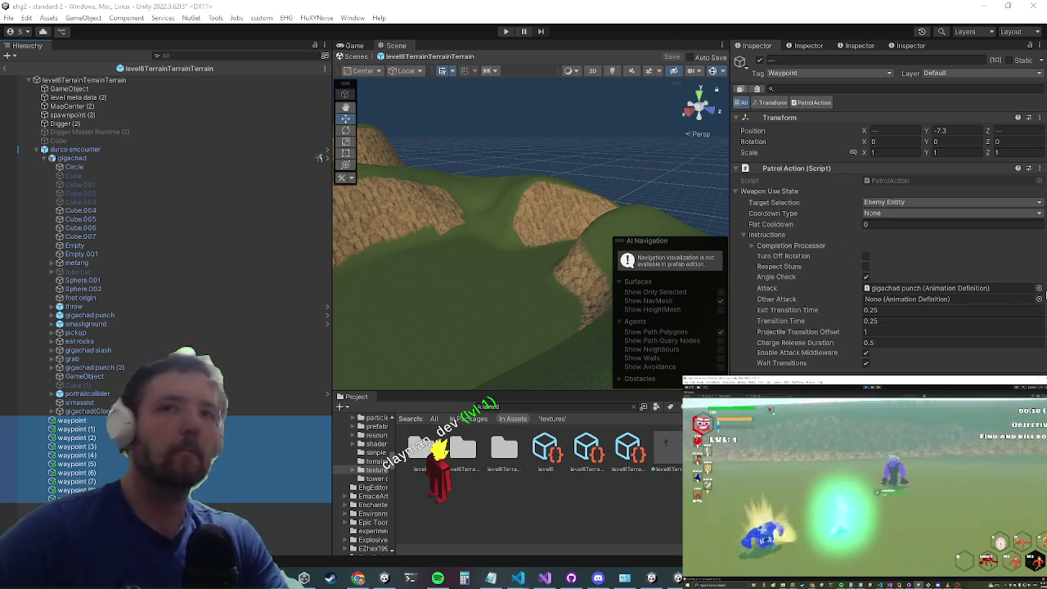
click(773, 245)
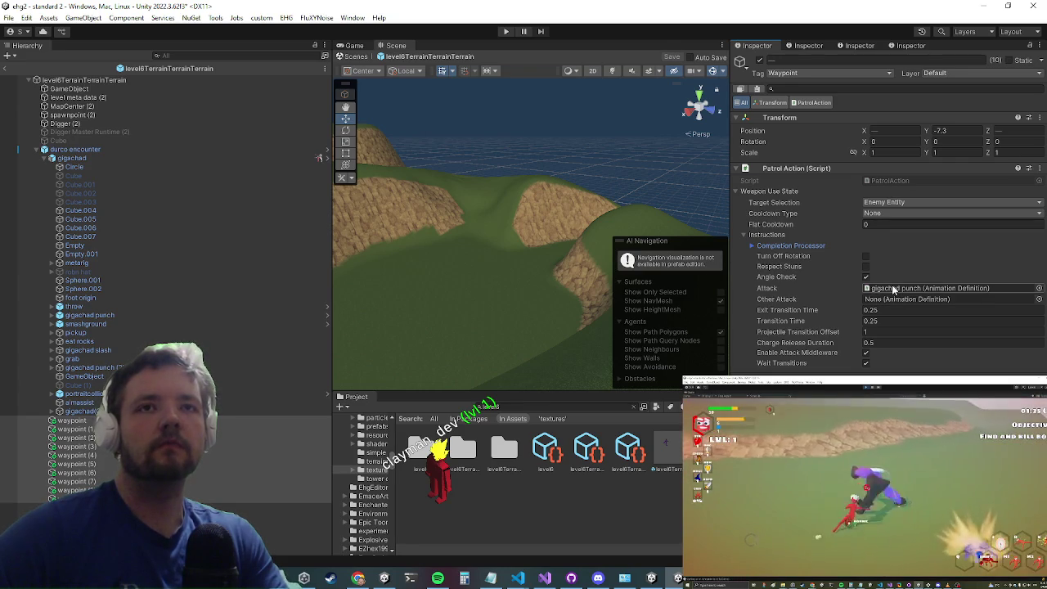
click(790, 246)
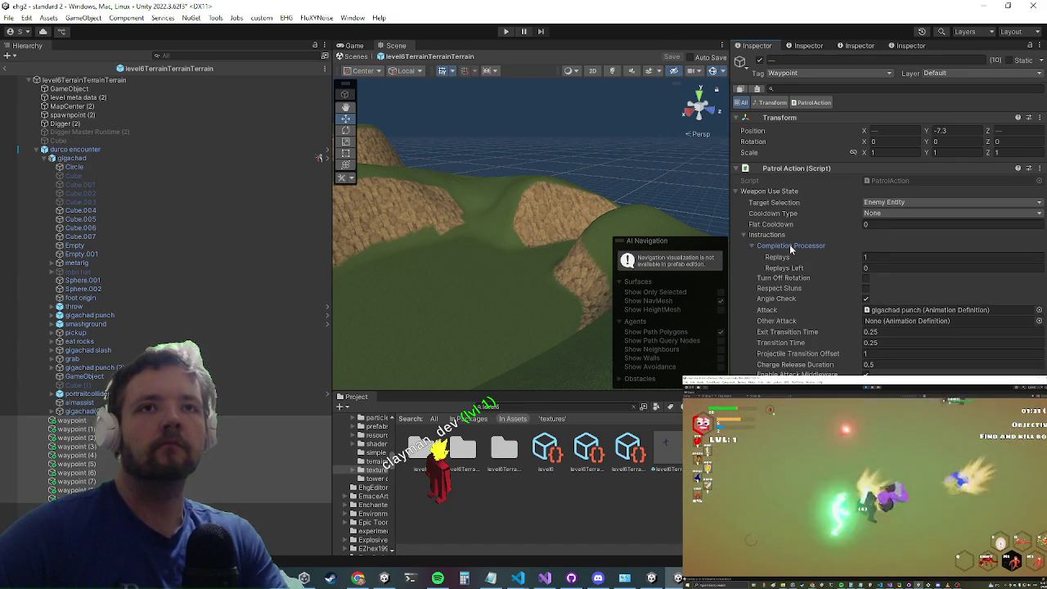
click(894, 227)
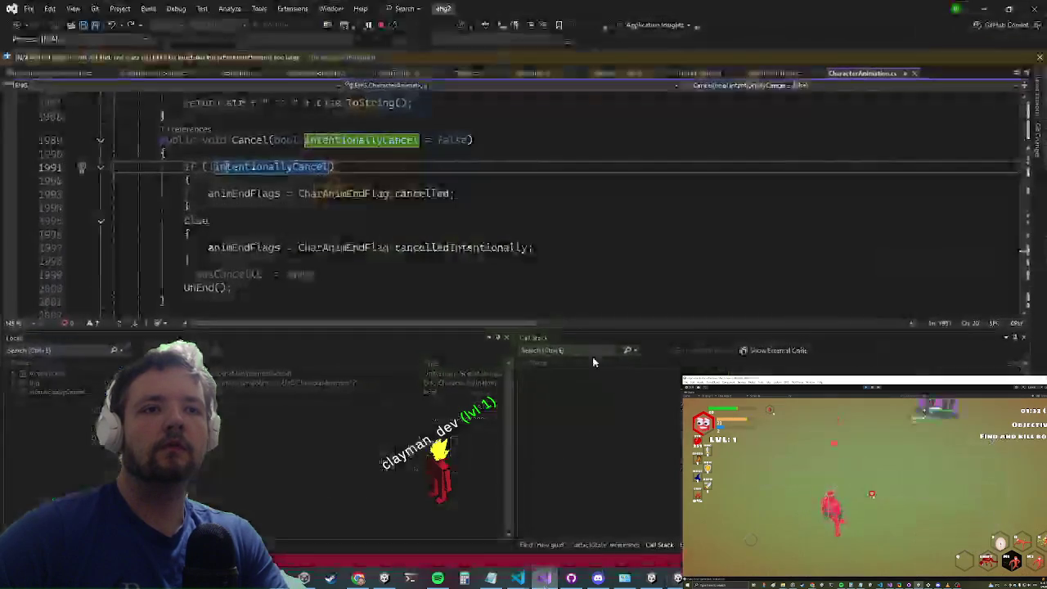
Step: Look over CancelAnimationAfterDash.cs, then return to the Cancel method in CharacterAnimation.cs
click(474, 200)
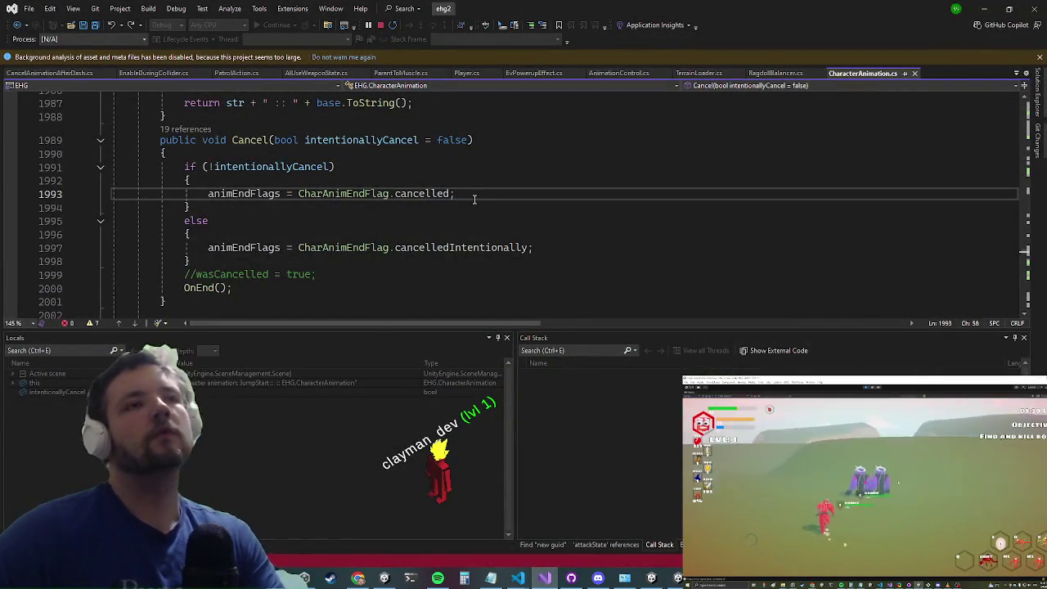
key(ctrl+minus)
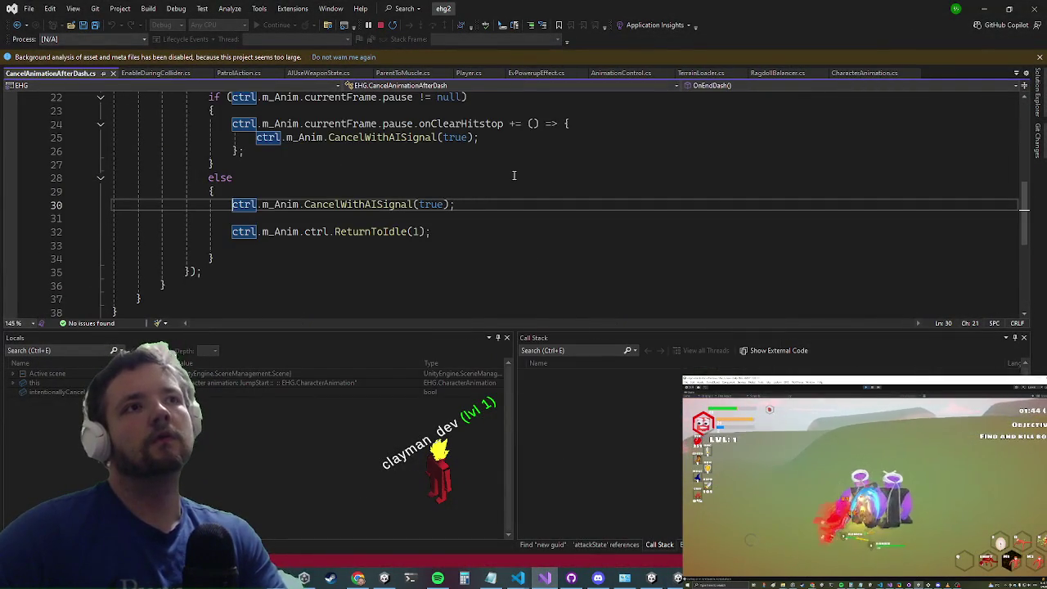
scroll(514, 175, up, 4)
scroll(514, 178, up, 3)
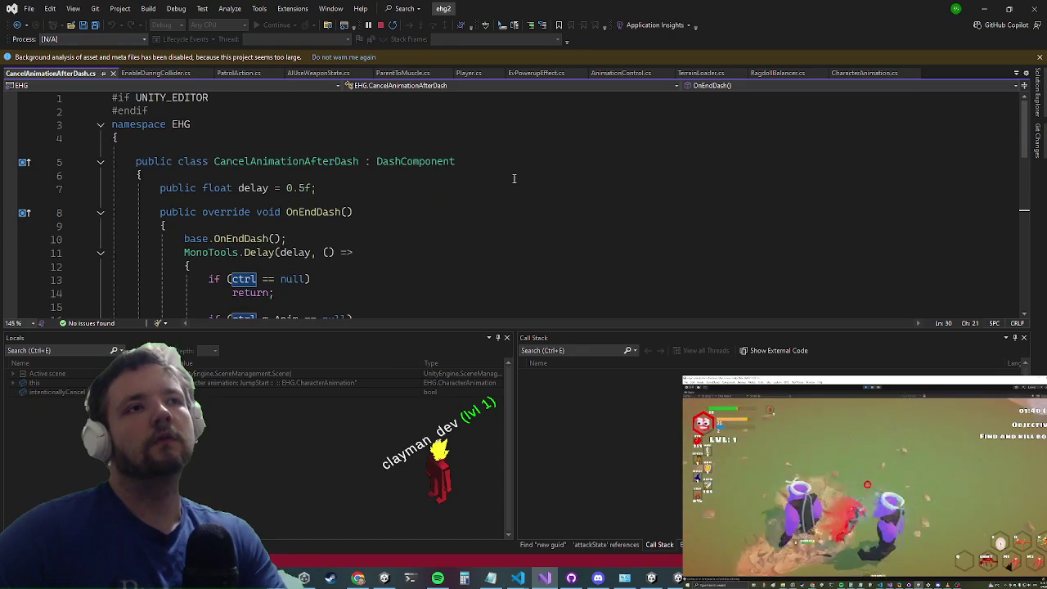
click(514, 179)
key(ctrl+minus)
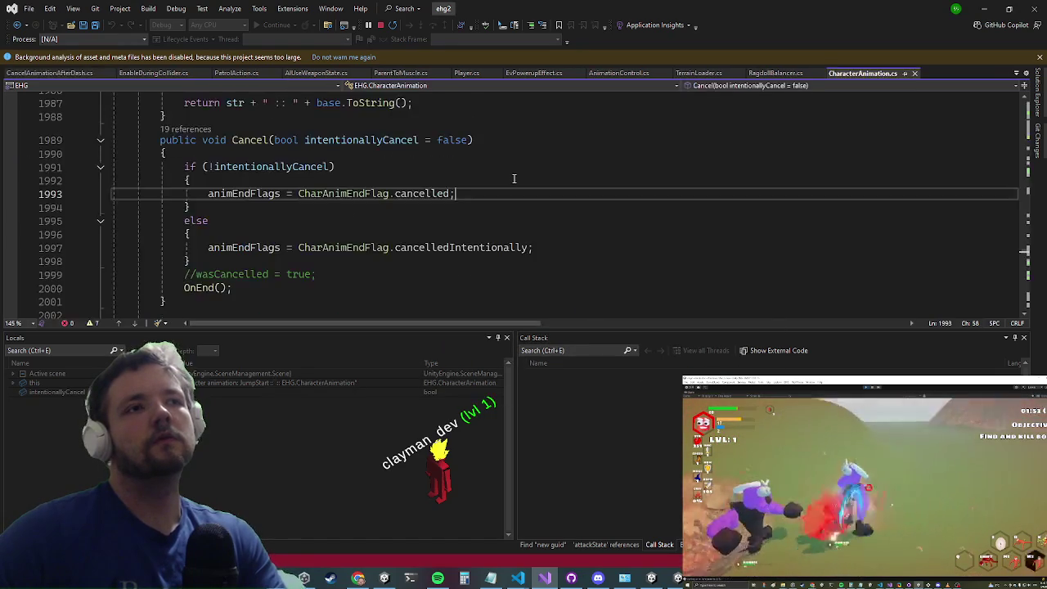
click(513, 179)
scroll(513, 179, up, 2)
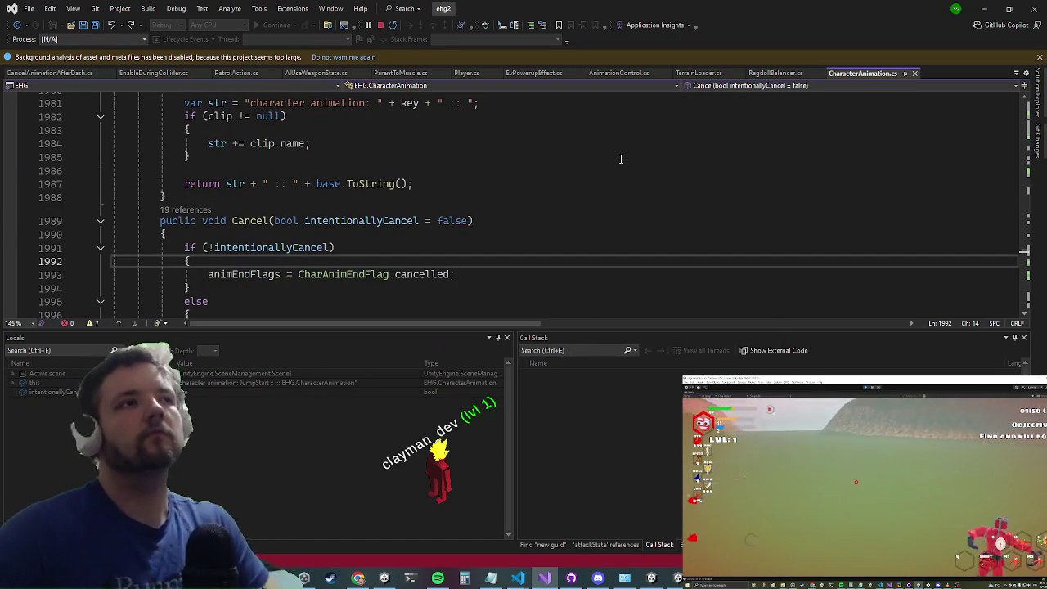
Step: Search 'useweaponsta' to open AIUseWeaponState.cs and highlight AnimationUsageInstructions
key(ctrl+t)
text(useweaponsta)
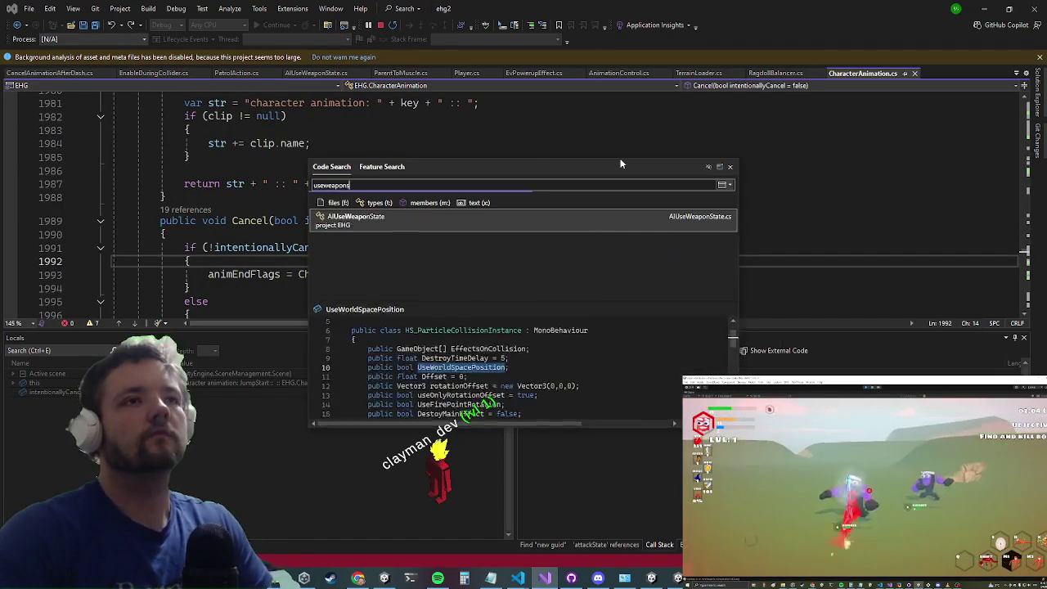
key(Return)
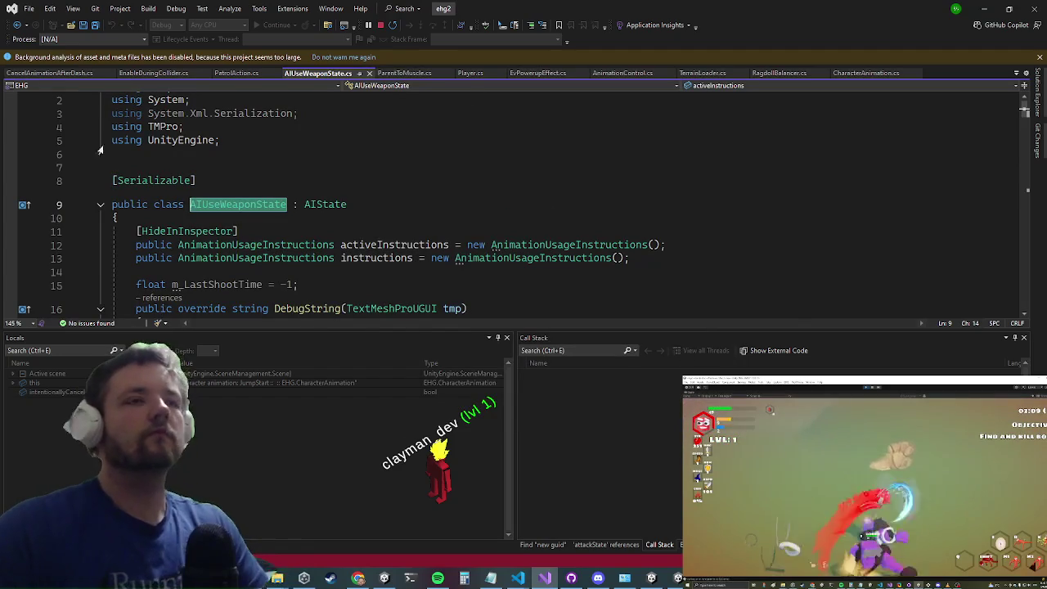
click(211, 245)
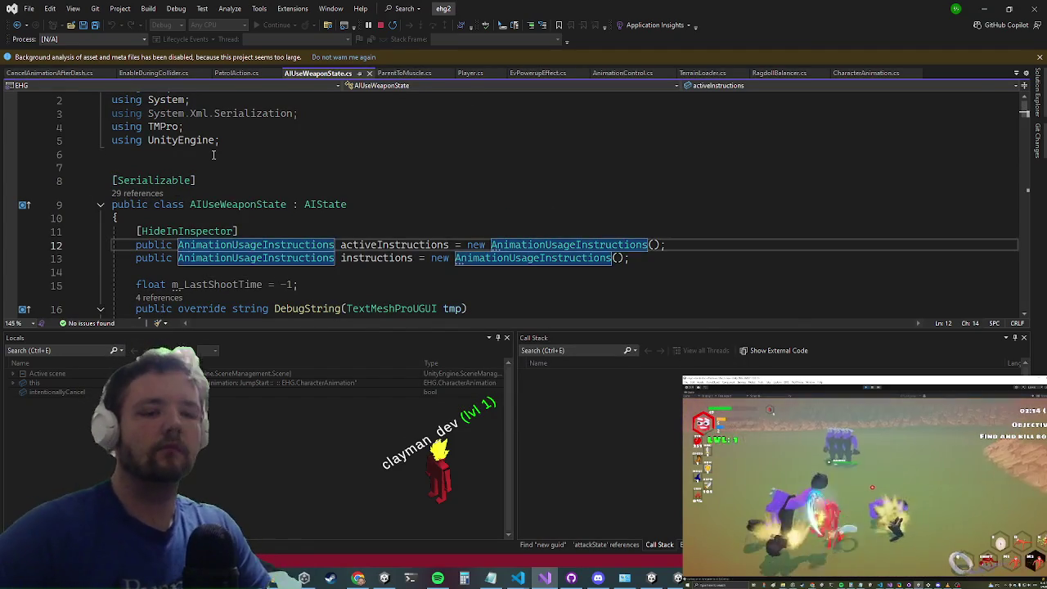
Step: Open AnimationUsageInstructions and find the 'release' matches, reaching waitingToRelease on line 207
key(F12)
key(ctrl+f)
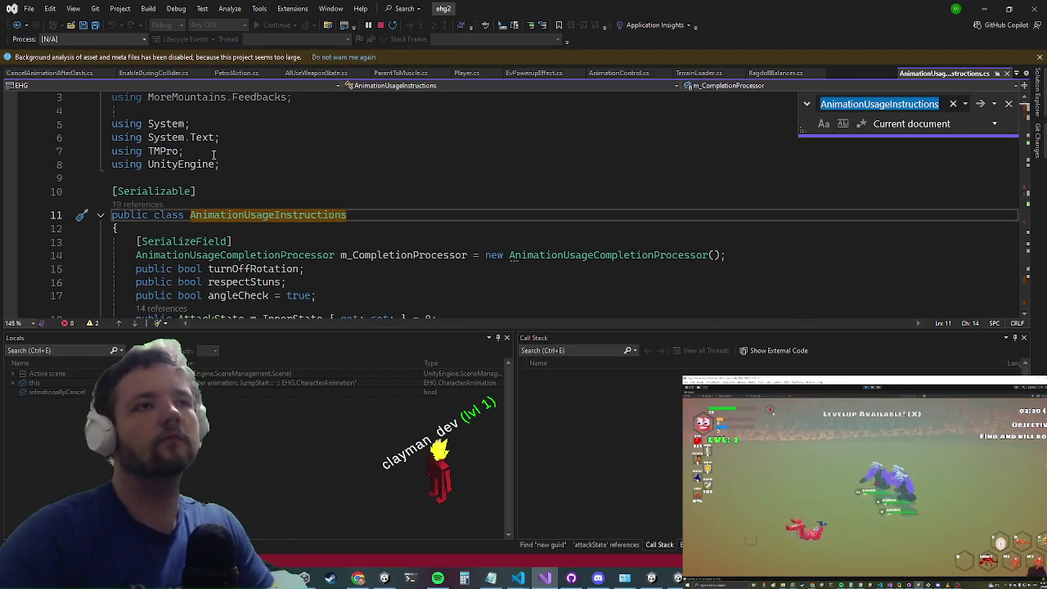
text(releas)
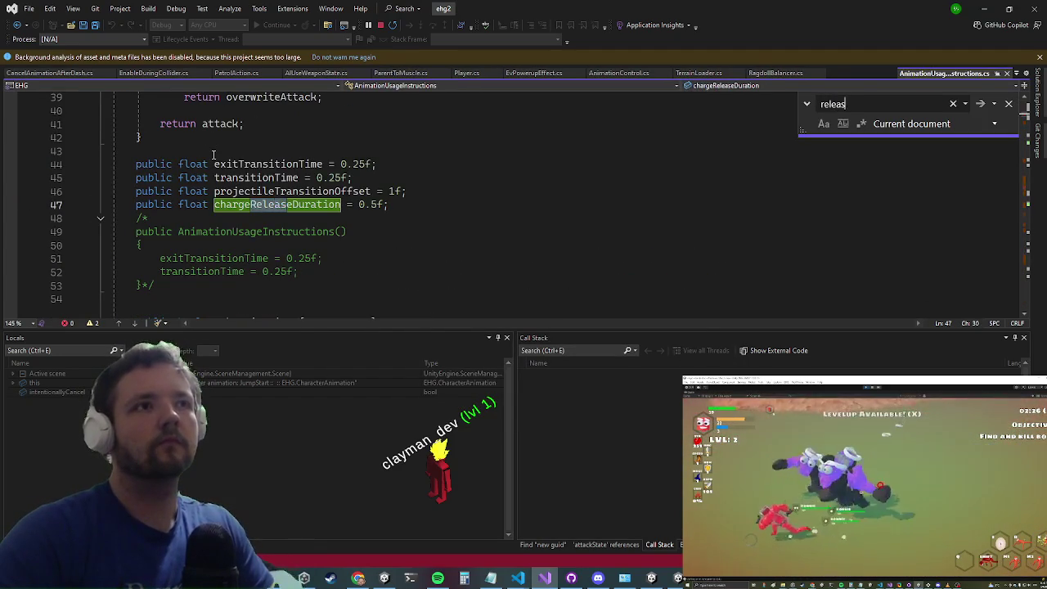
text(e)
key(Return)
key(Return)
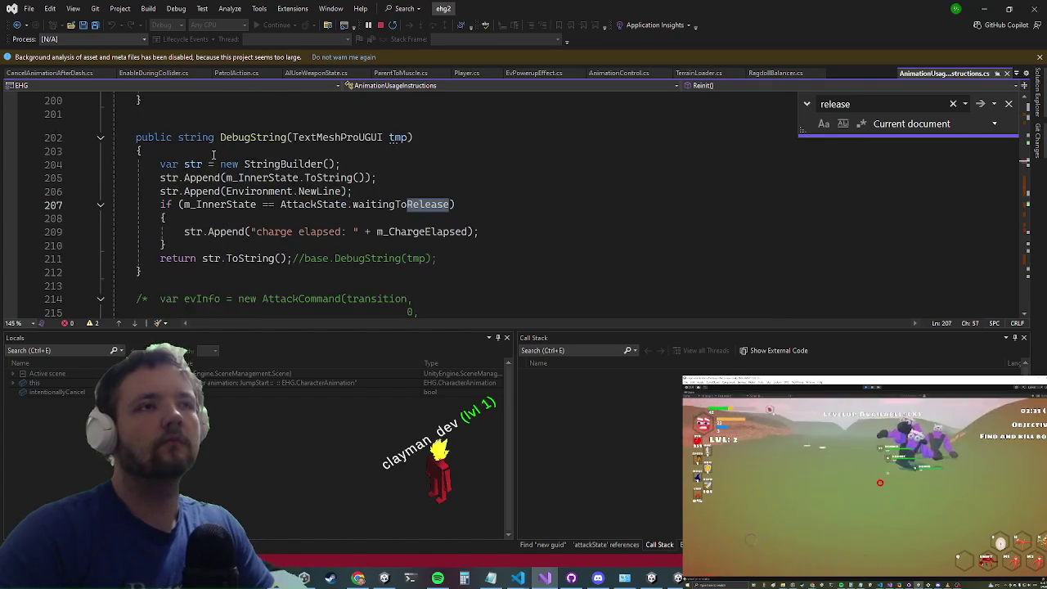
key(Return)
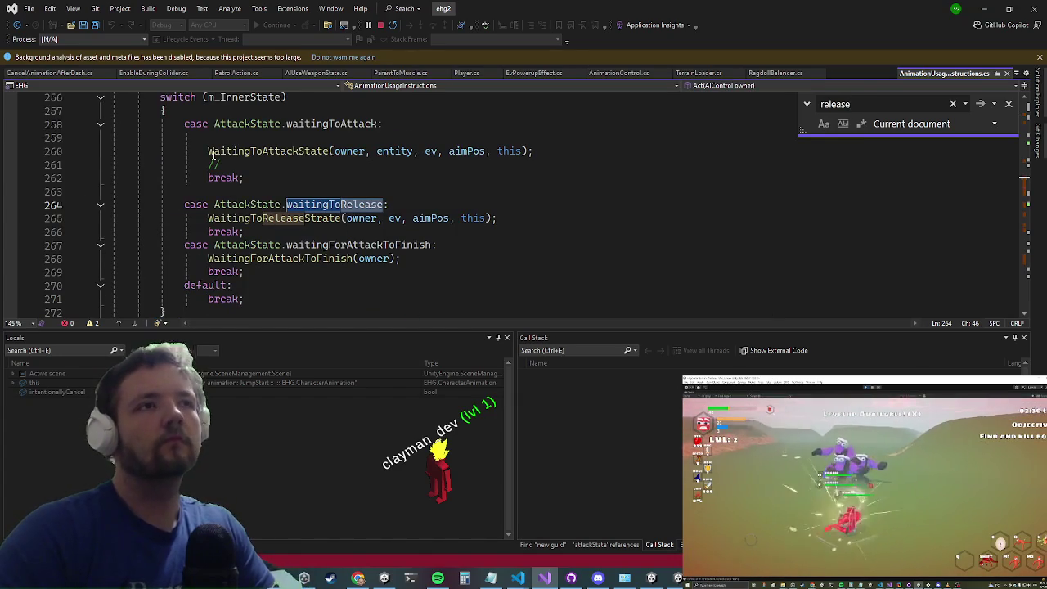
key(Escape)
Step: Inspect WaitingToReleaseStrate's OnAnimationStuck and supportNameMatching checks, then minimise Visual Studio
key(Home)
key(Down)
key(F12)
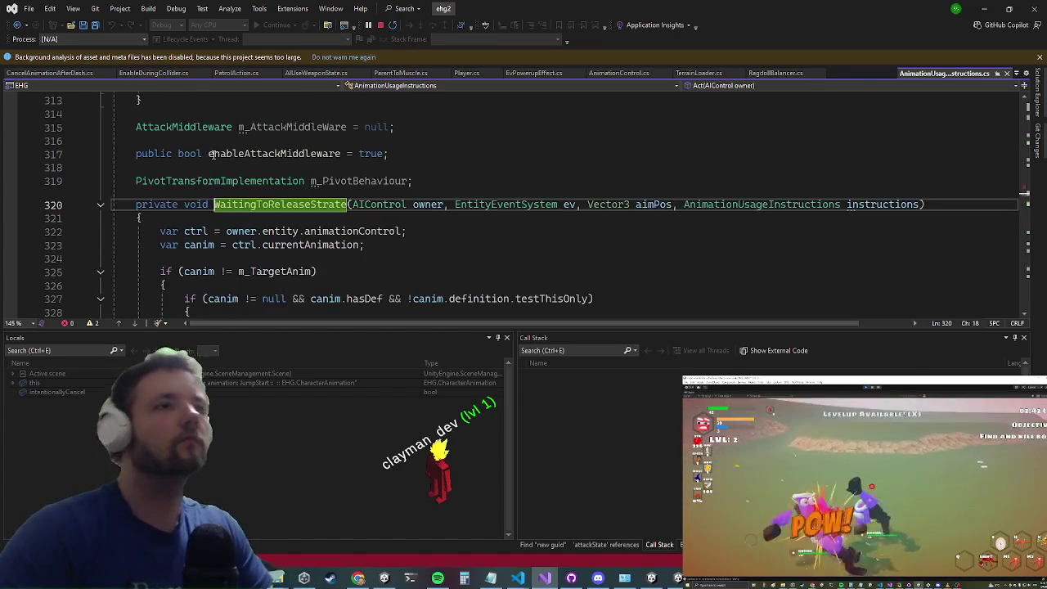
scroll(290, 180, down, 3)
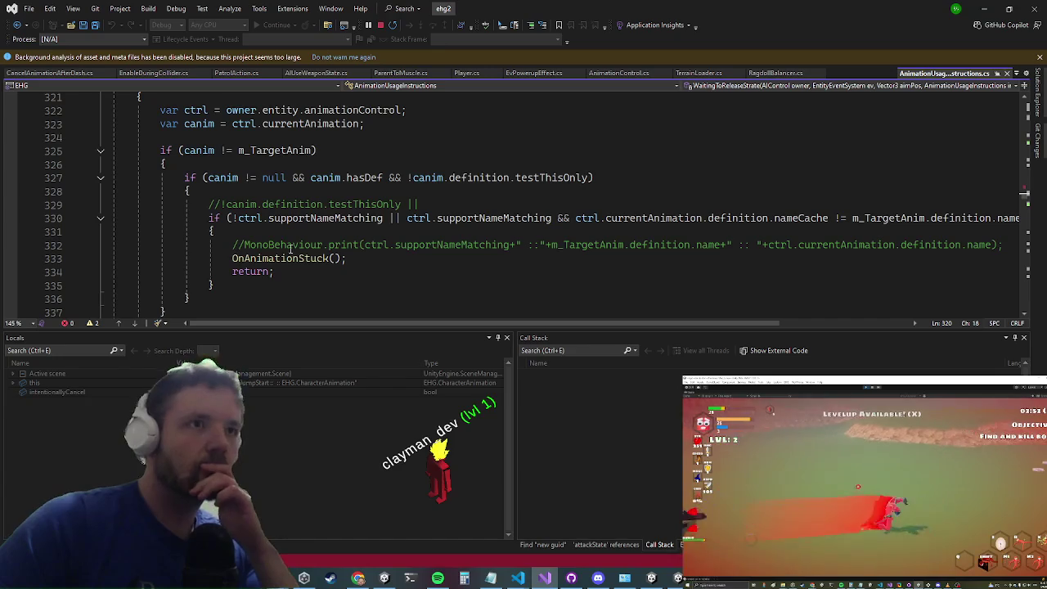
click(279, 259)
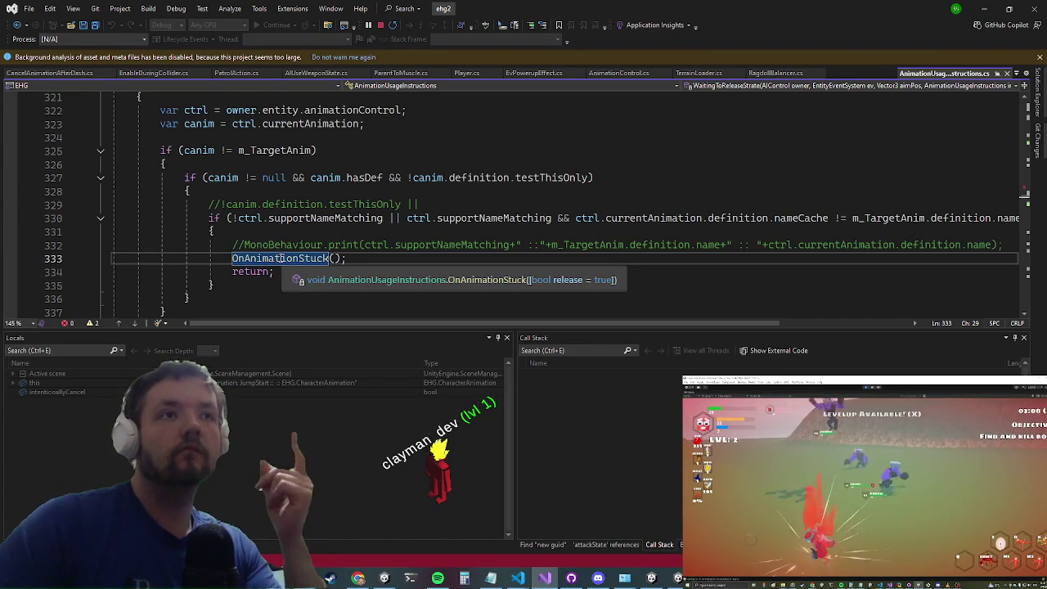
click(326, 220)
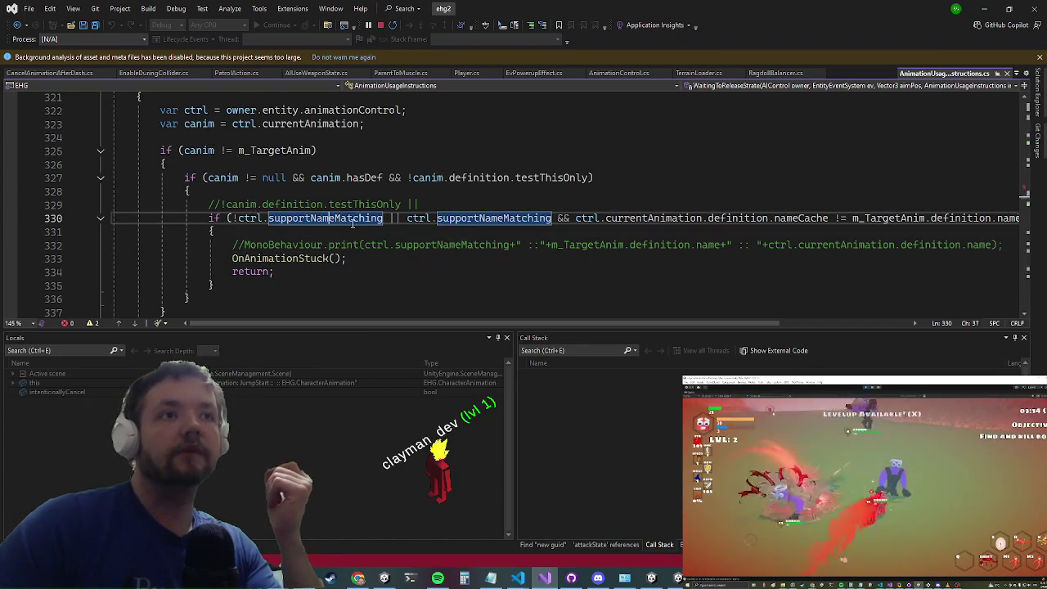
click(984, 9)
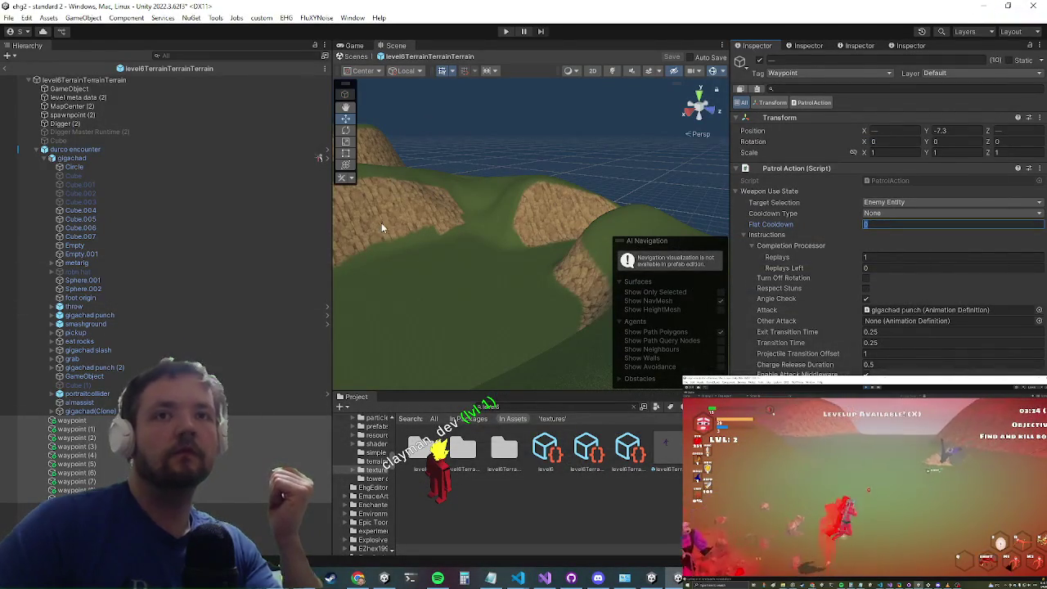
Step: Select the gigachad enemy and expand its Animation Control (Script) settings
click(120, 150)
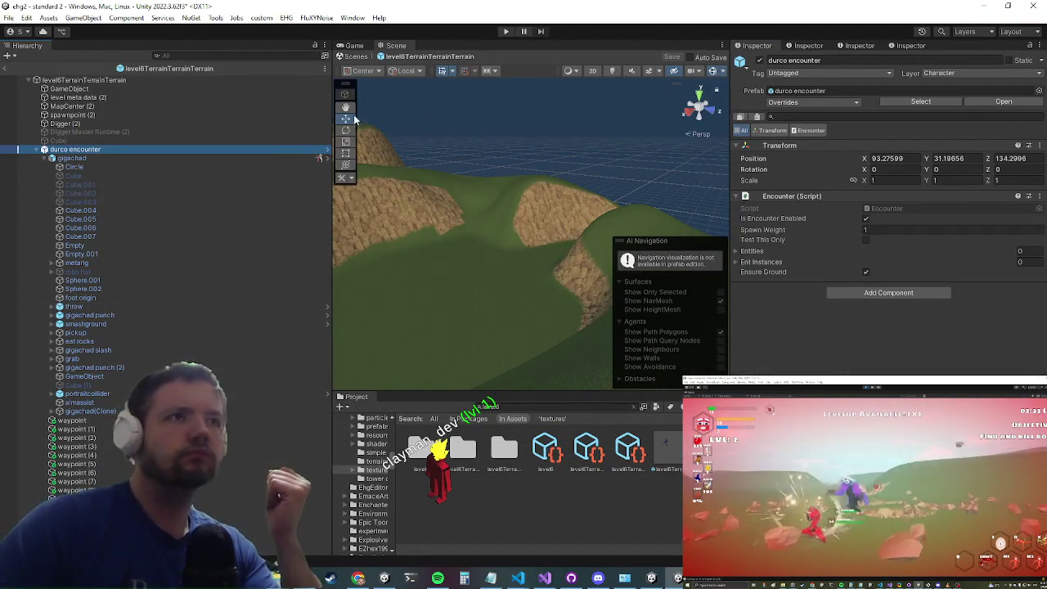
click(209, 159)
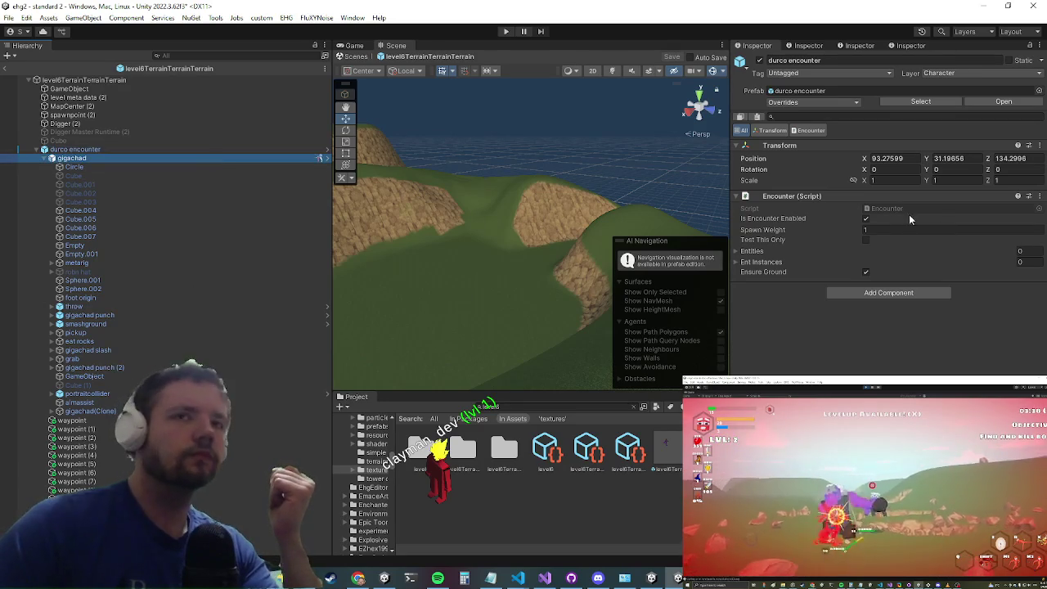
scroll(909, 316, down, 10)
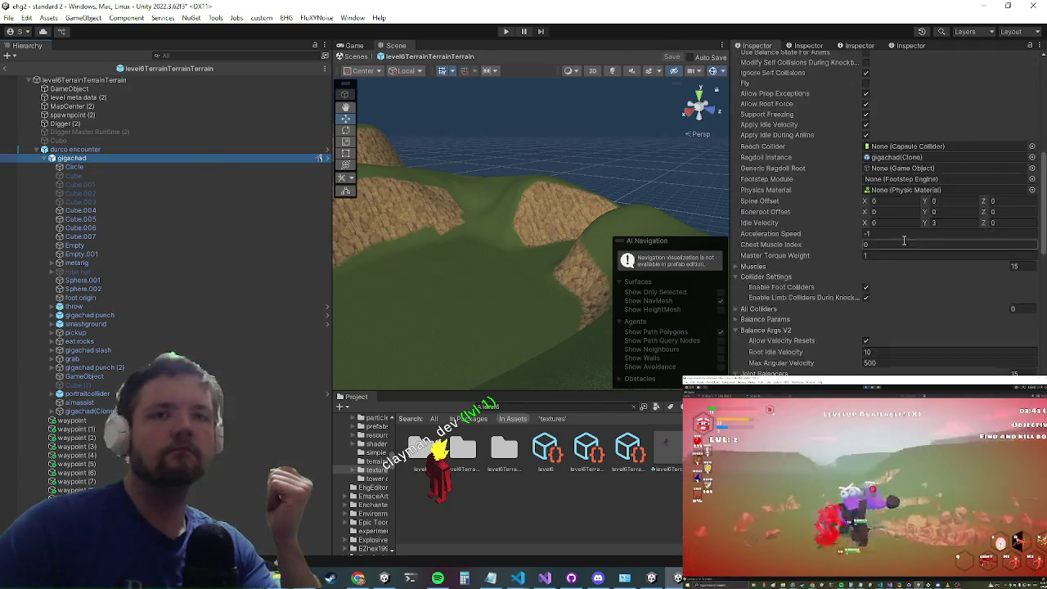
click(765, 345)
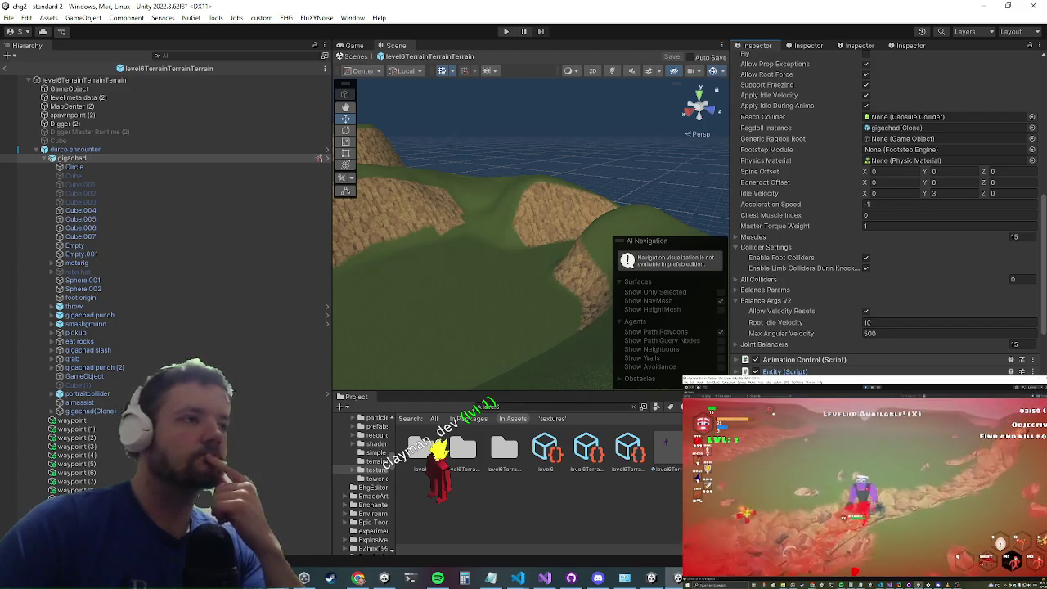
scroll(950, 261, down, 5)
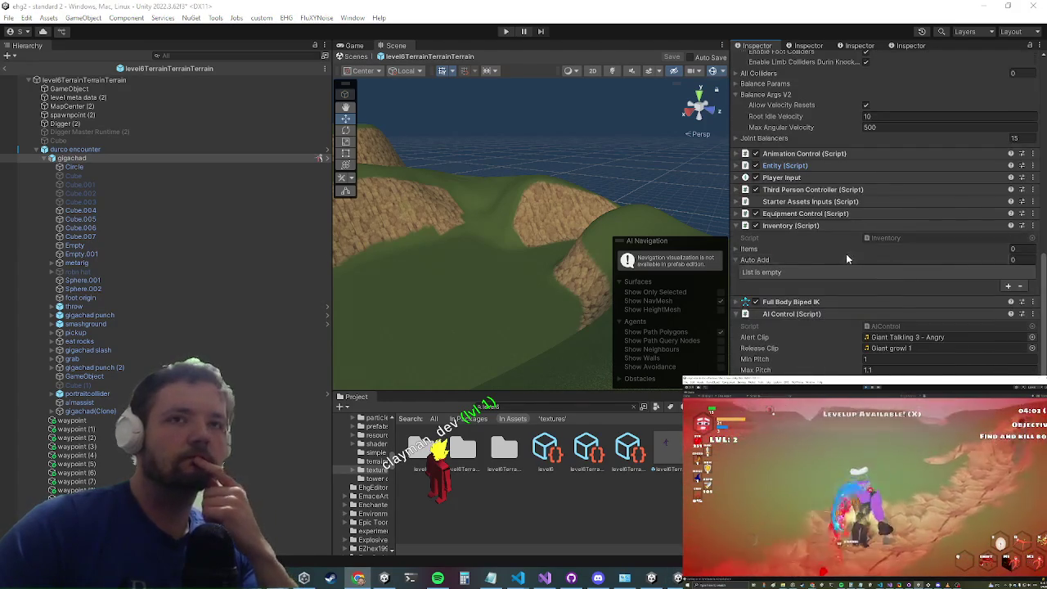
scroll(847, 253, up, 2)
click(799, 213)
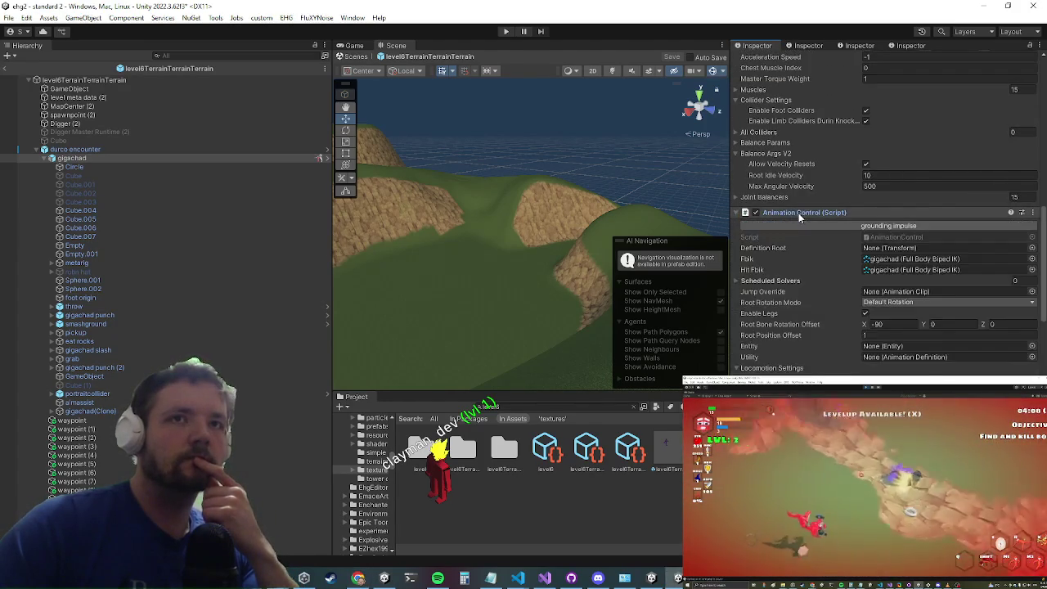
scroll(802, 233, down, 3)
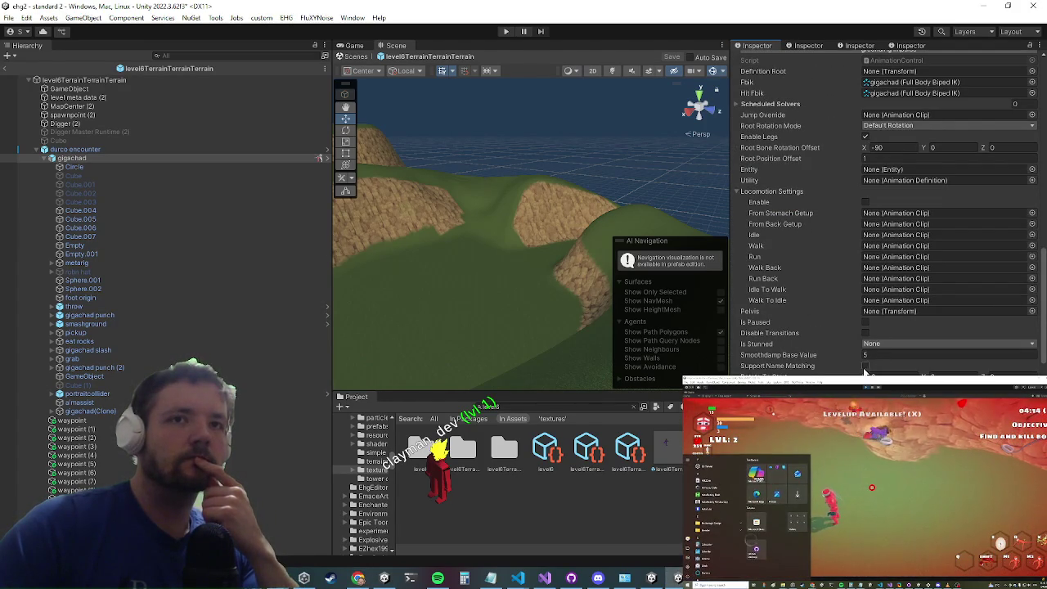
Step: Exit the prefab back to the main scene and start a playtest
drag(531, 176, 538, 192)
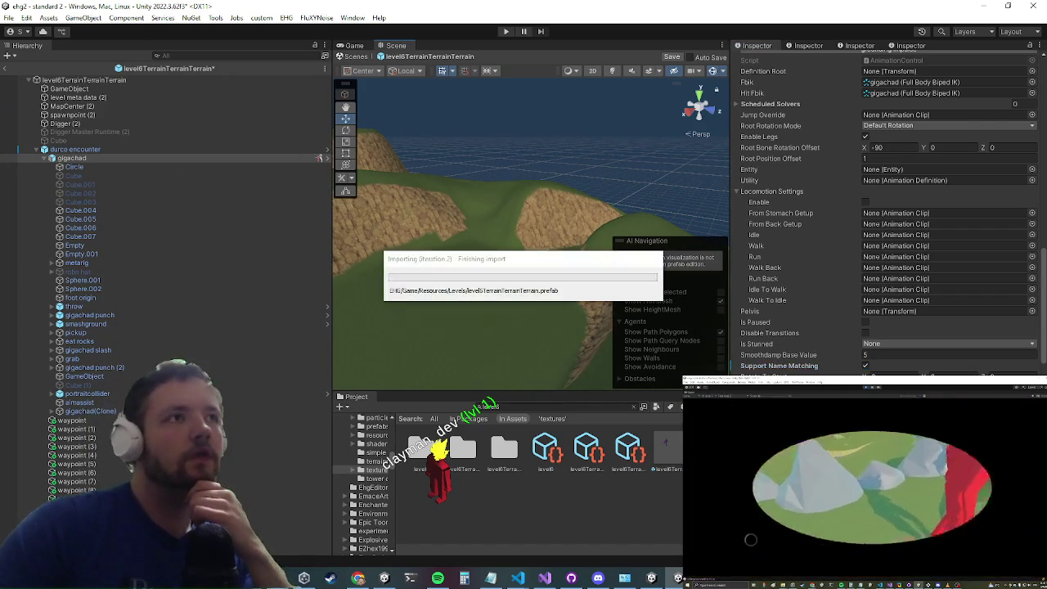
click(7, 72)
key(ctrl+p)
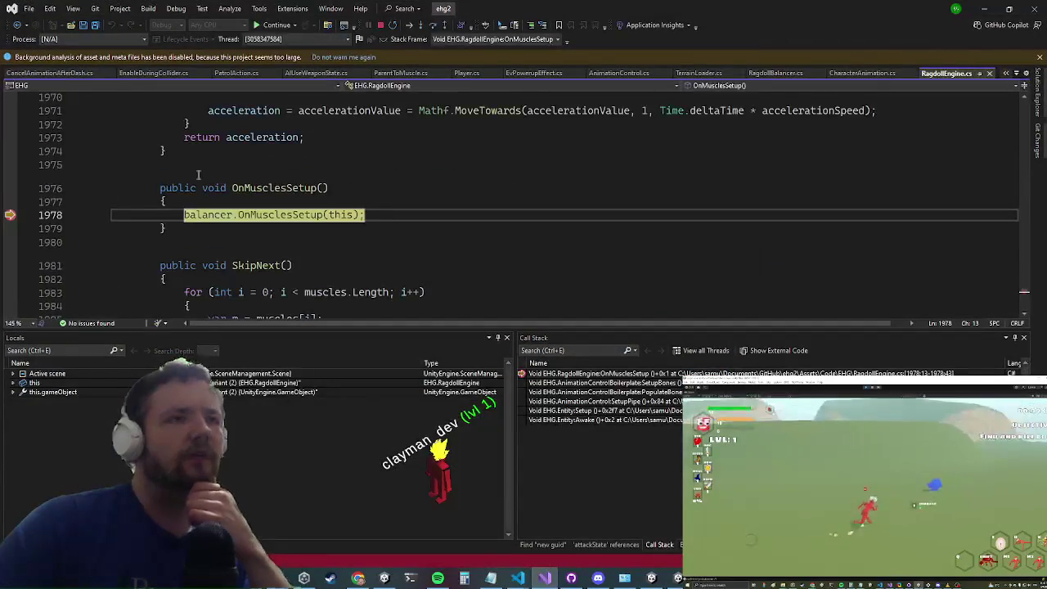
Step: Resume past the RagdollEngine halt, remove breakpoints on lines 845 and 838, and continue
click(282, 27)
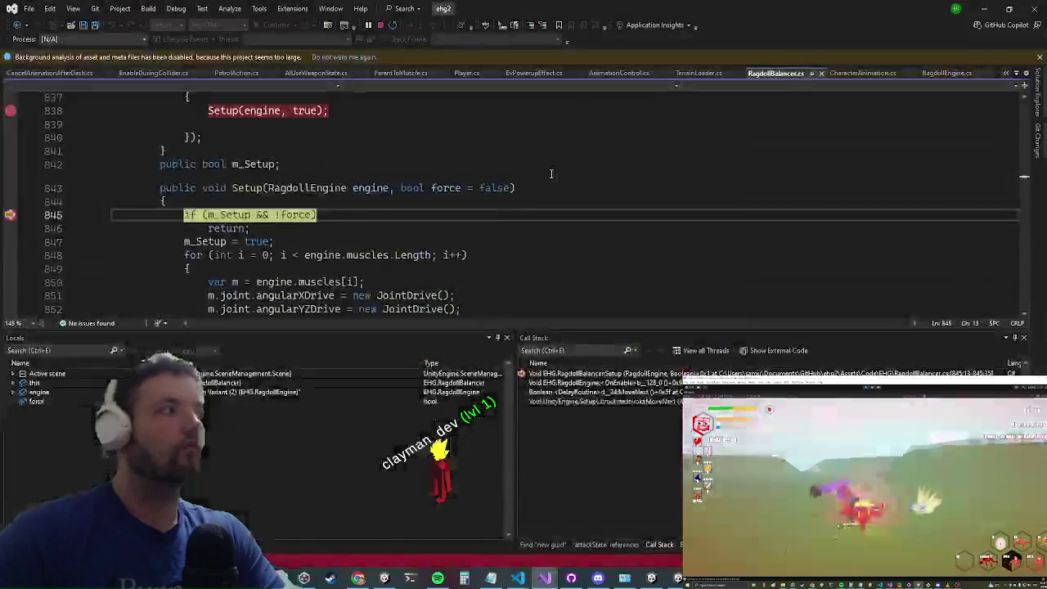
click(10, 214)
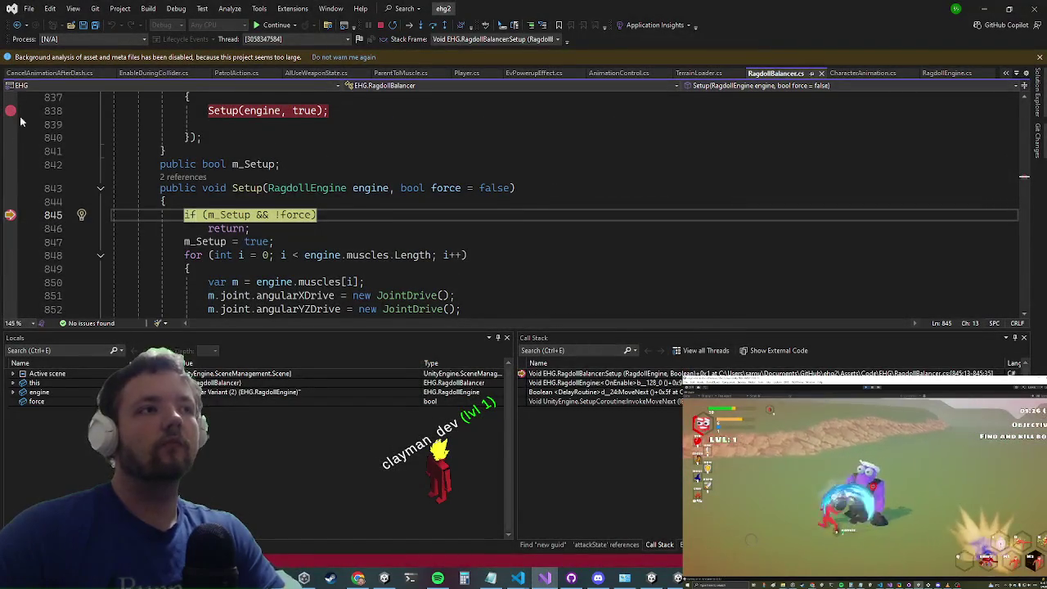
click(10, 111)
click(275, 25)
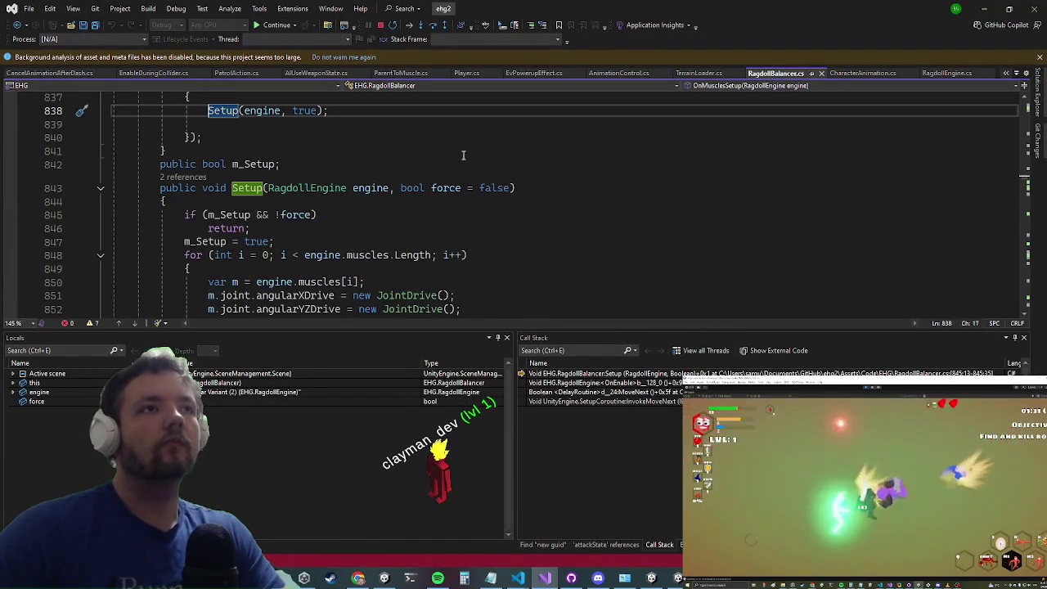
click(984, 10)
key(shift+space)
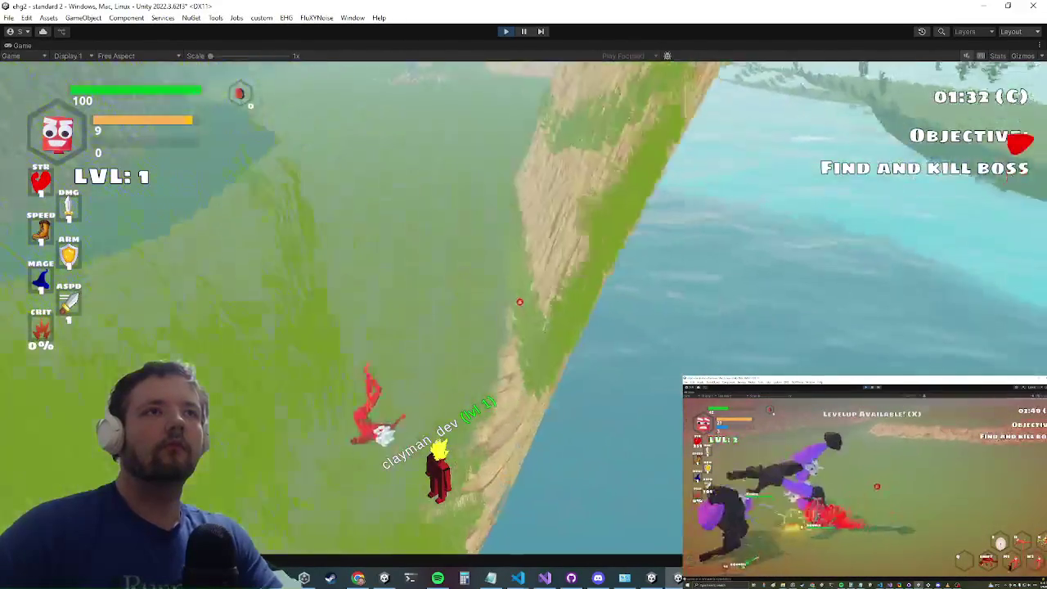
Step: Run the bossonly console command and playtest the boss fight, then switch to Visual Studio
key(grave)
text(bossonly)
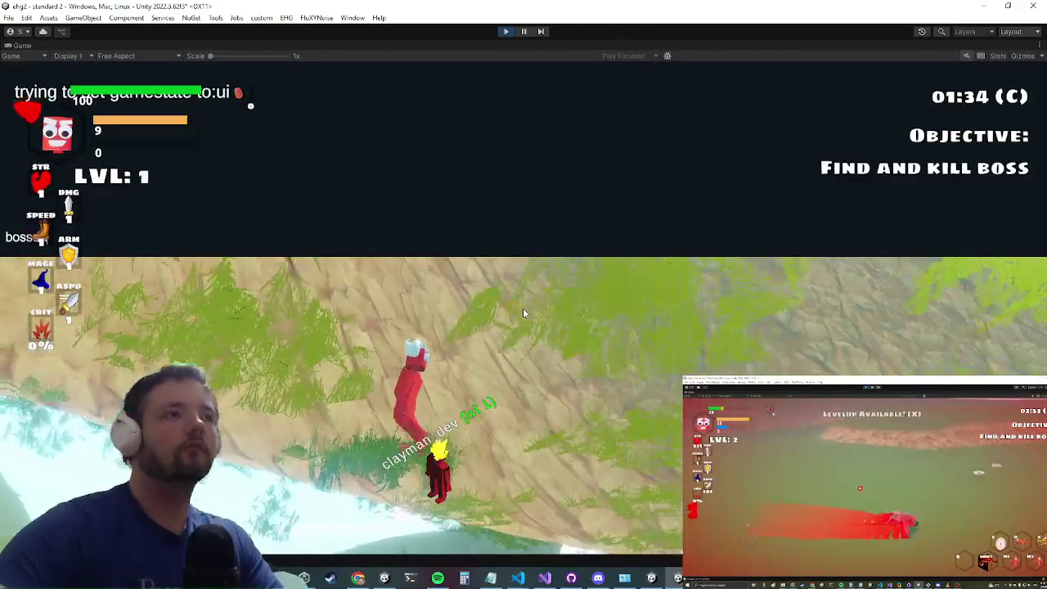
key(Return)
key(grave)
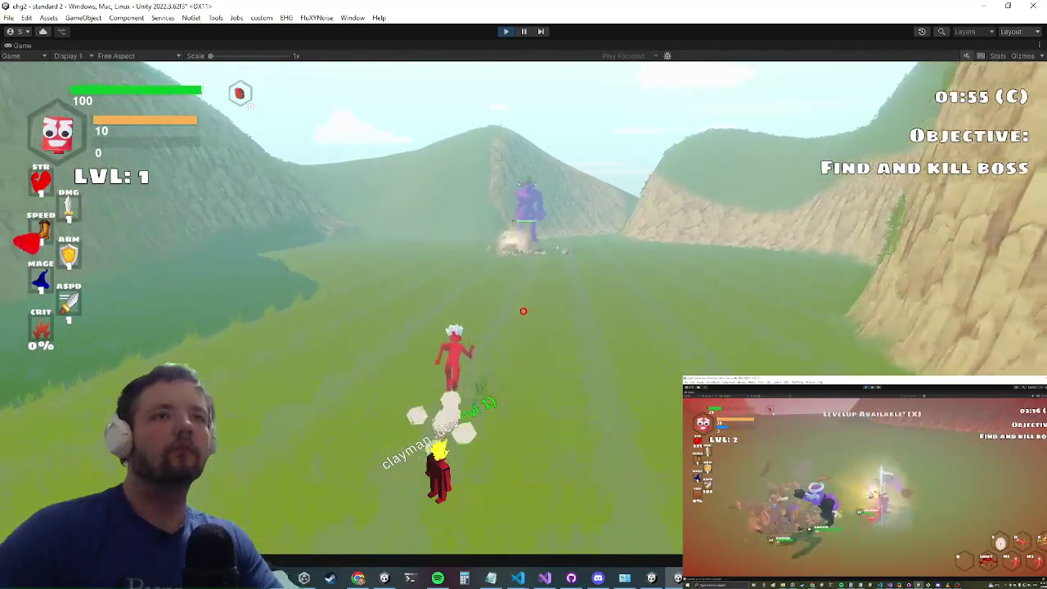
key(ctrl+s)
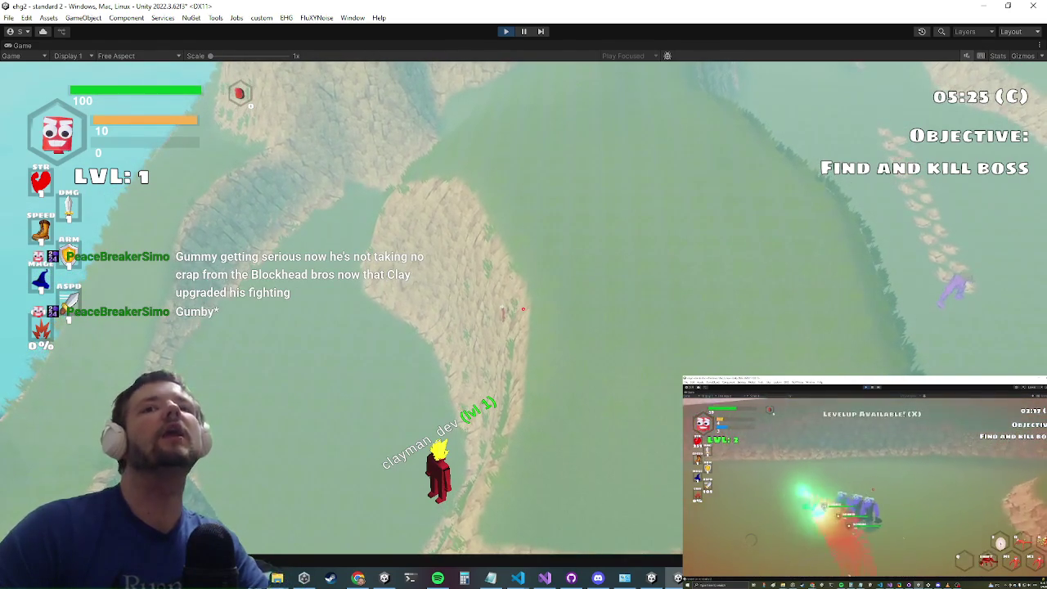
key(alt+Tab)
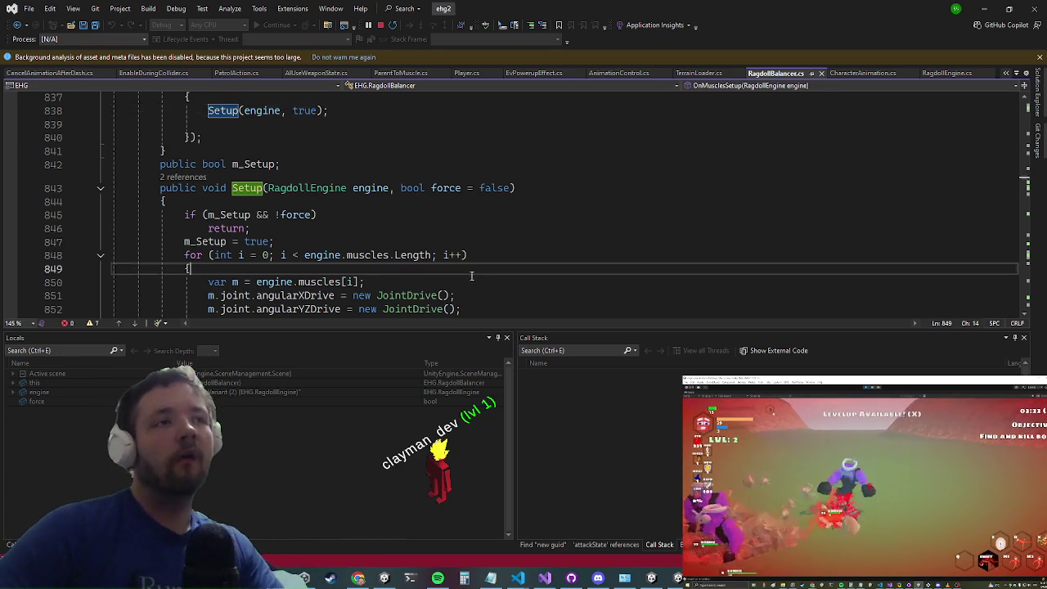
Step: Check lines 850 and 845, view the AIUseWeaponState class declaration, then minimise Visual Studio
drag(471, 274, 473, 276)
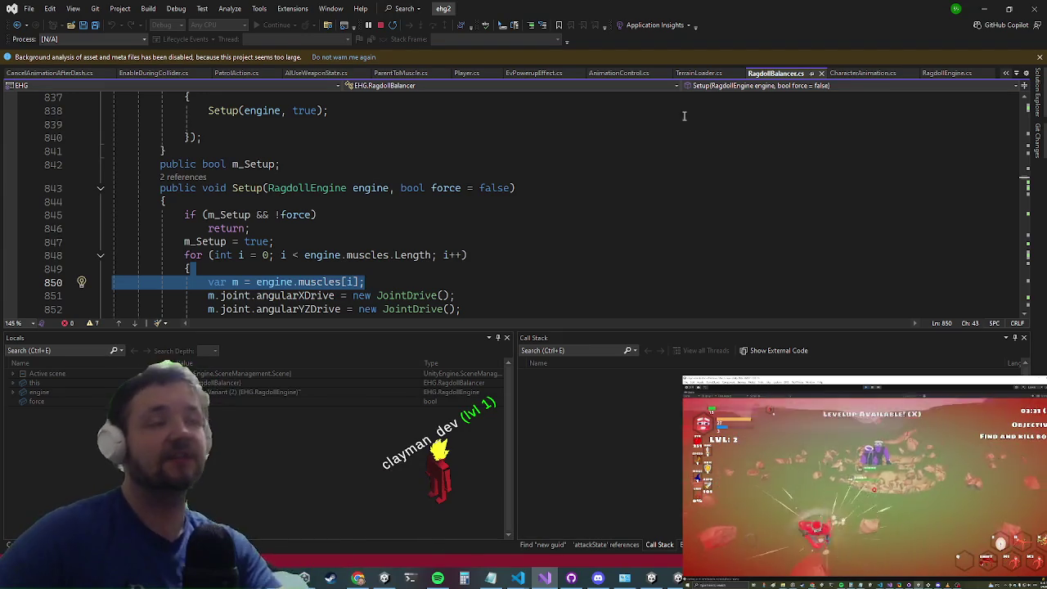
click(393, 214)
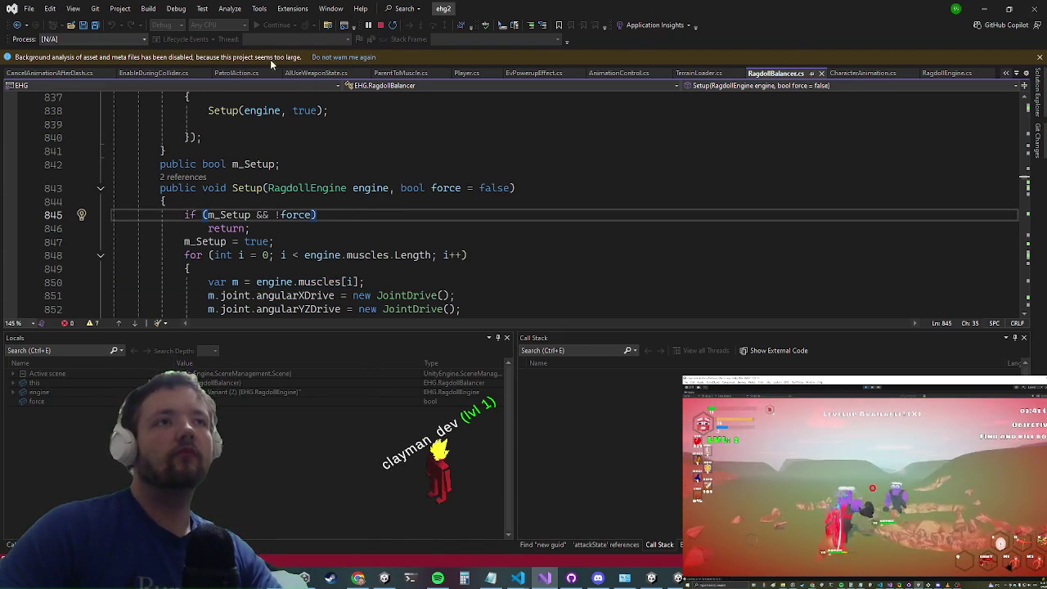
click(295, 74)
click(498, 203)
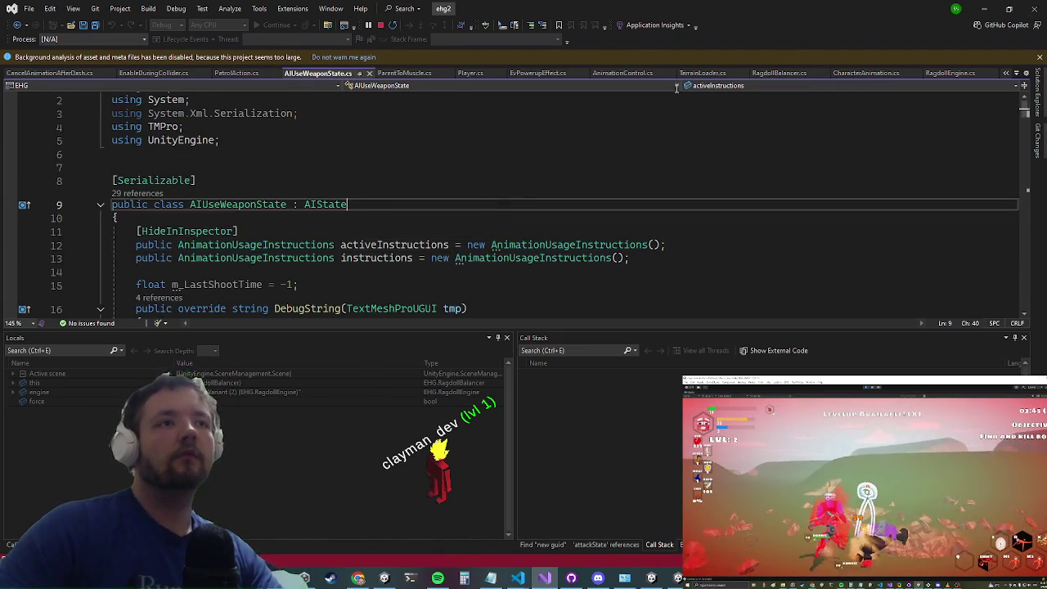
click(978, 10)
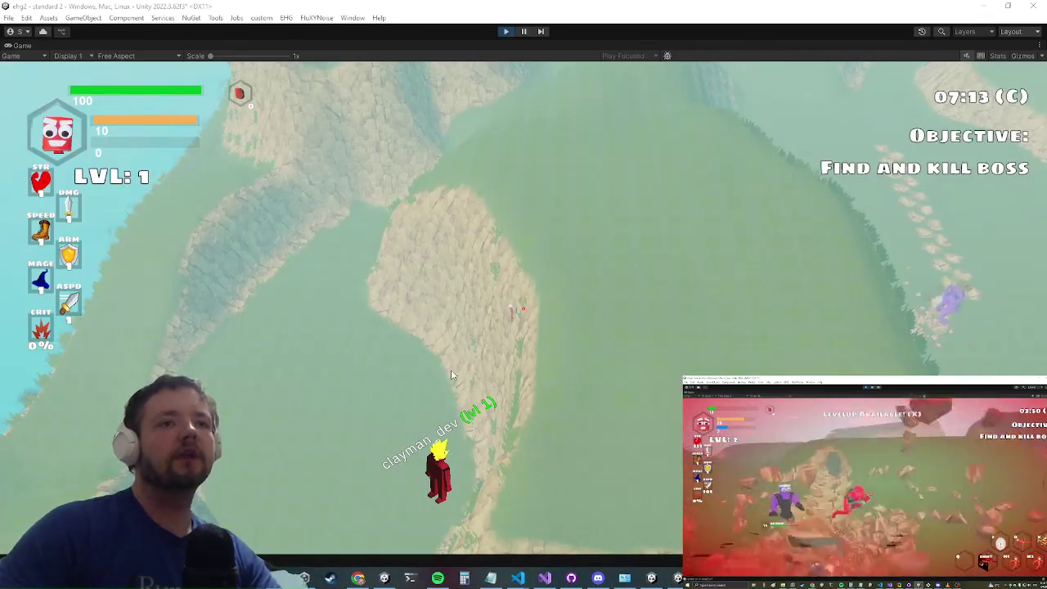
Step: Resume the playtest in the Game view, then return to AnimationUsageInstructions.cs at its attack field
click(451, 369)
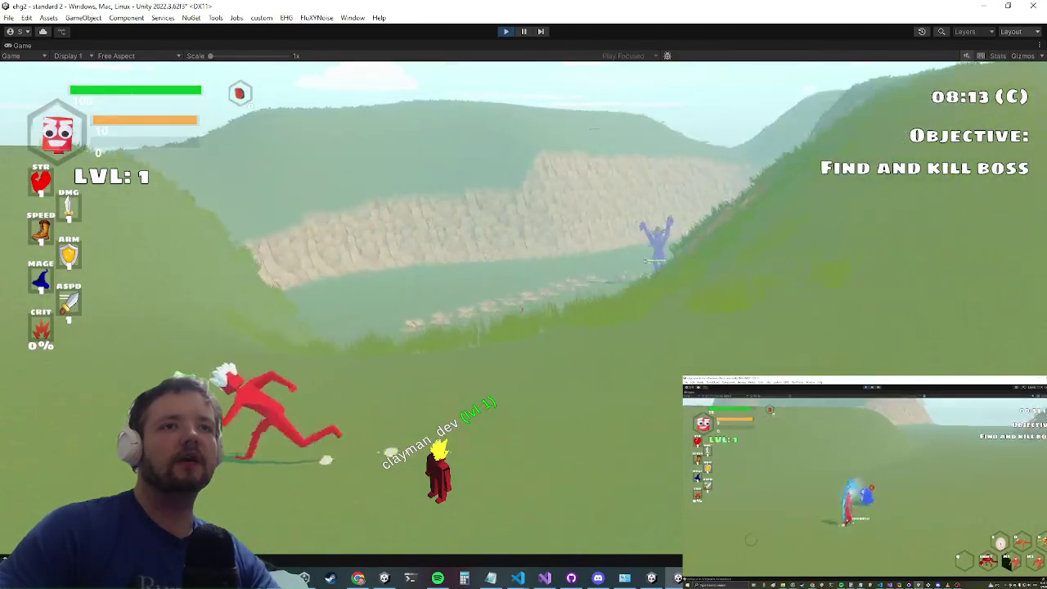
scroll(240, 175, down, 2)
scroll(240, 175, down, 4)
scroll(238, 173, up, 3)
scroll(238, 173, up, 6)
scroll(240, 175, up, 2)
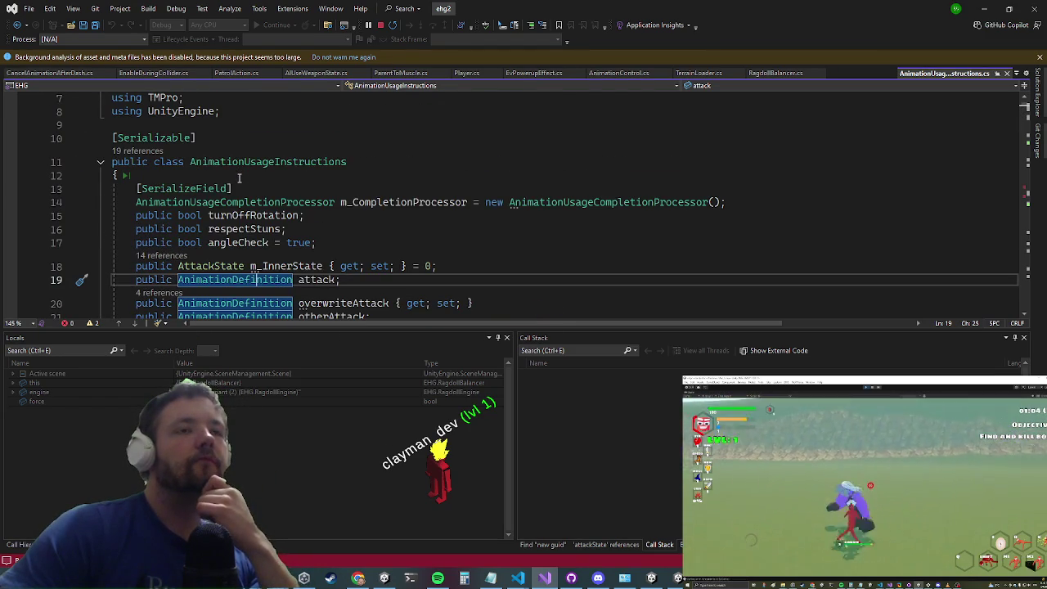
scroll(239, 179, down, 1)
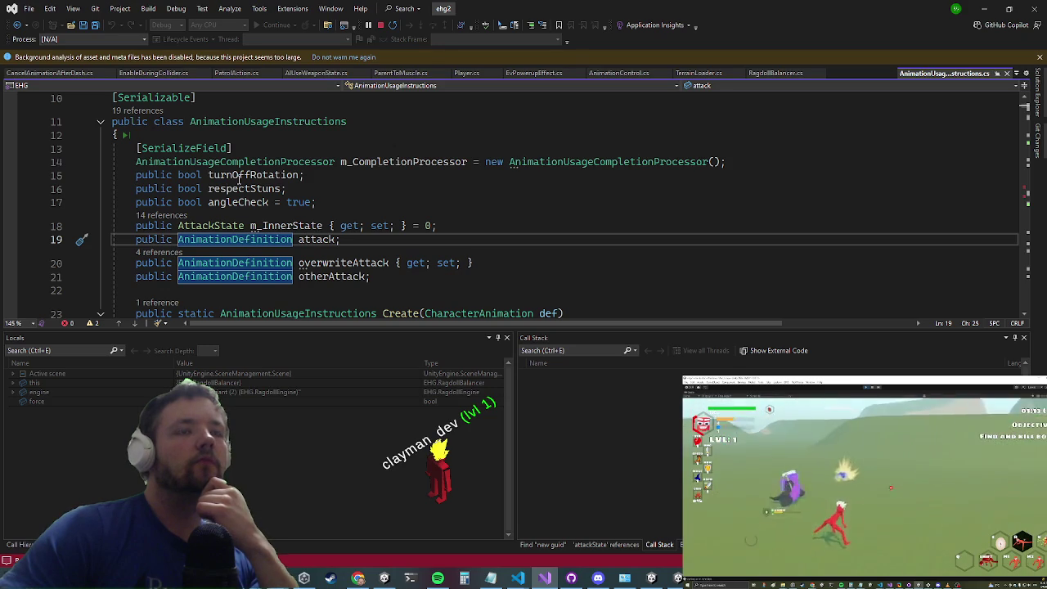
scroll(238, 180, down, 2)
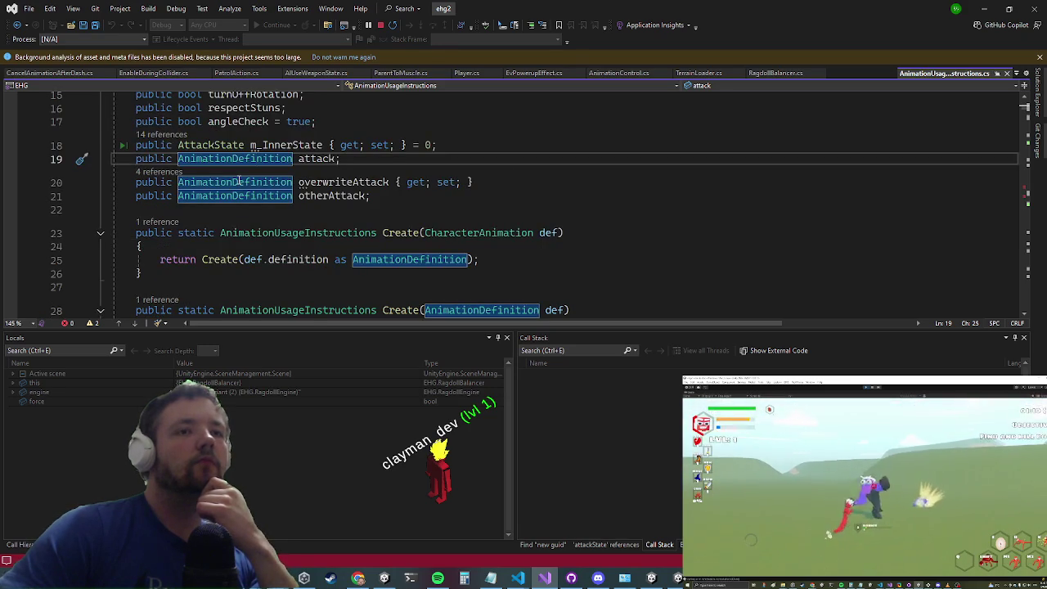
scroll(238, 182, down, 3)
scroll(238, 179, down, 10)
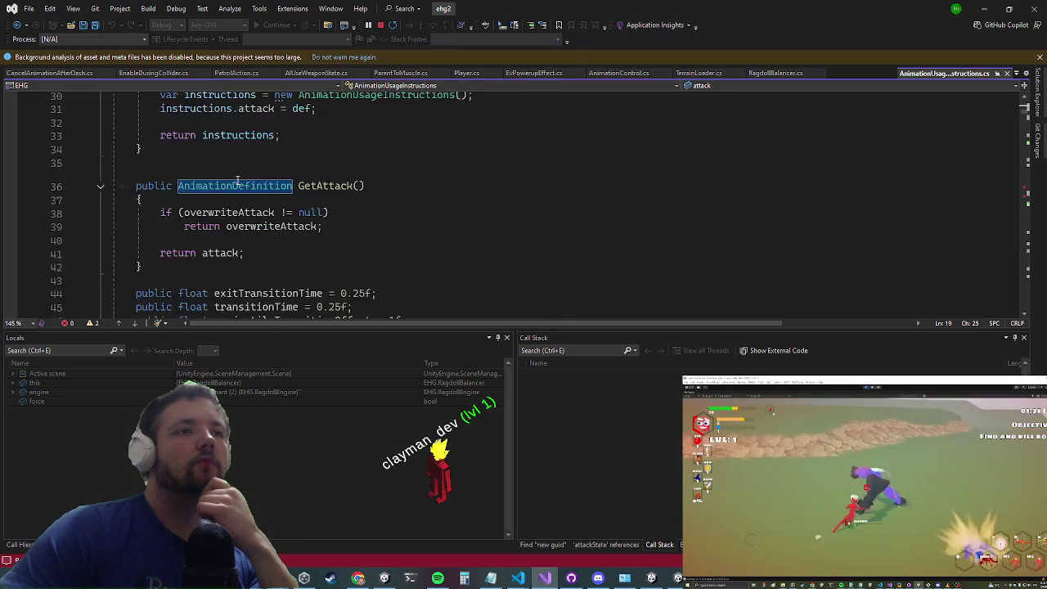
scroll(238, 179, down, 5)
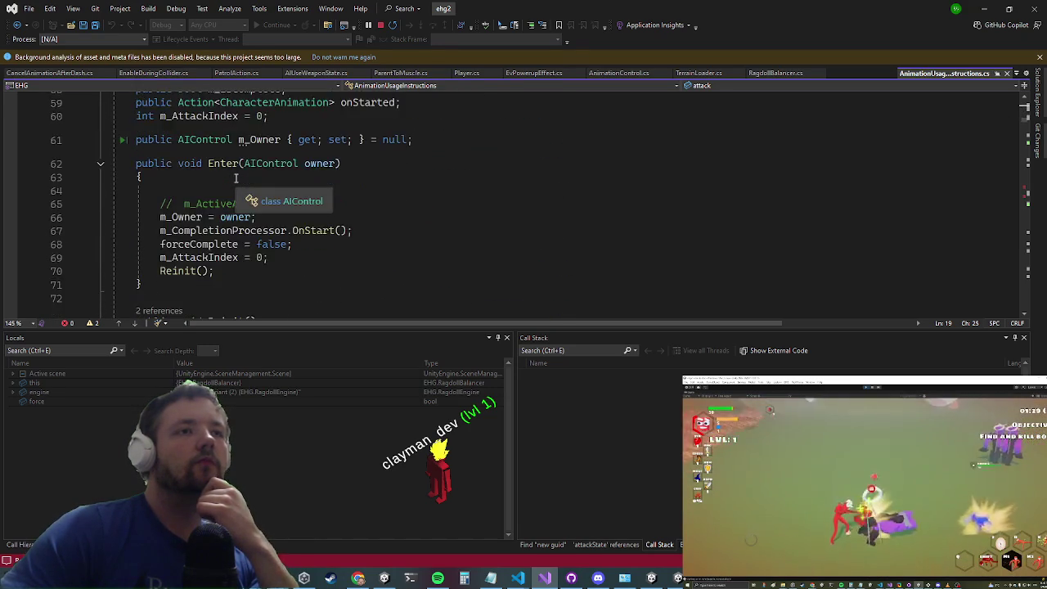
scroll(336, 202, down, 10)
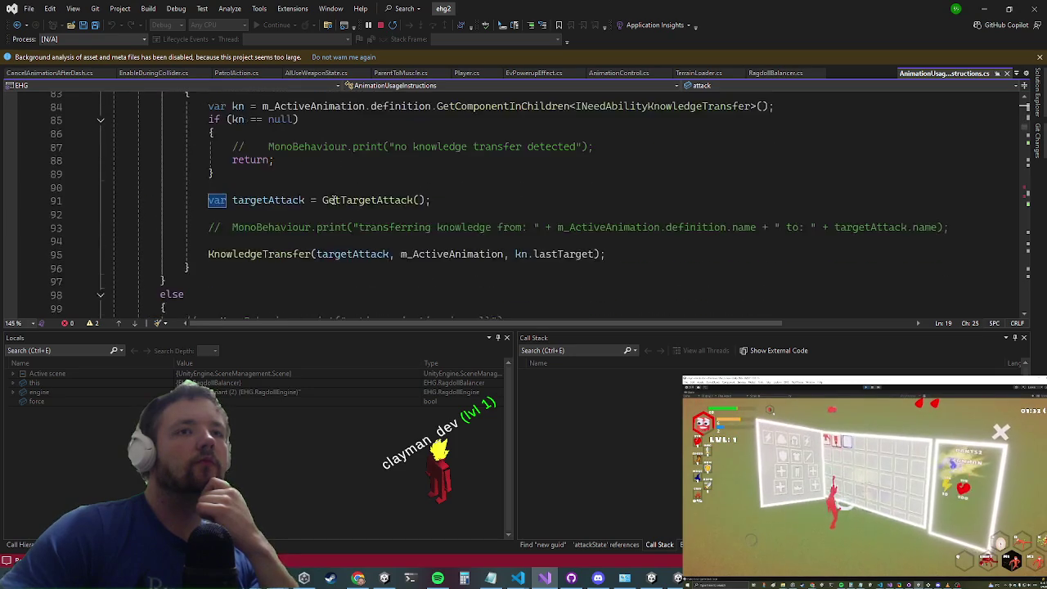
scroll(329, 156, down, 4)
scroll(327, 158, down, 1)
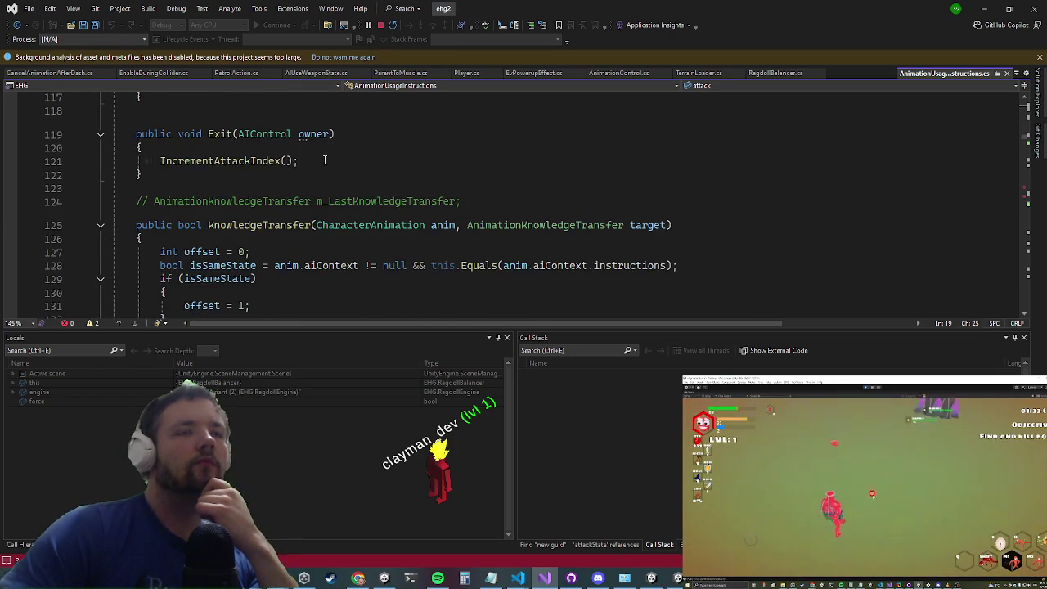
scroll(326, 160, down, 7)
scroll(323, 161, down, 3)
scroll(327, 125, down, 6)
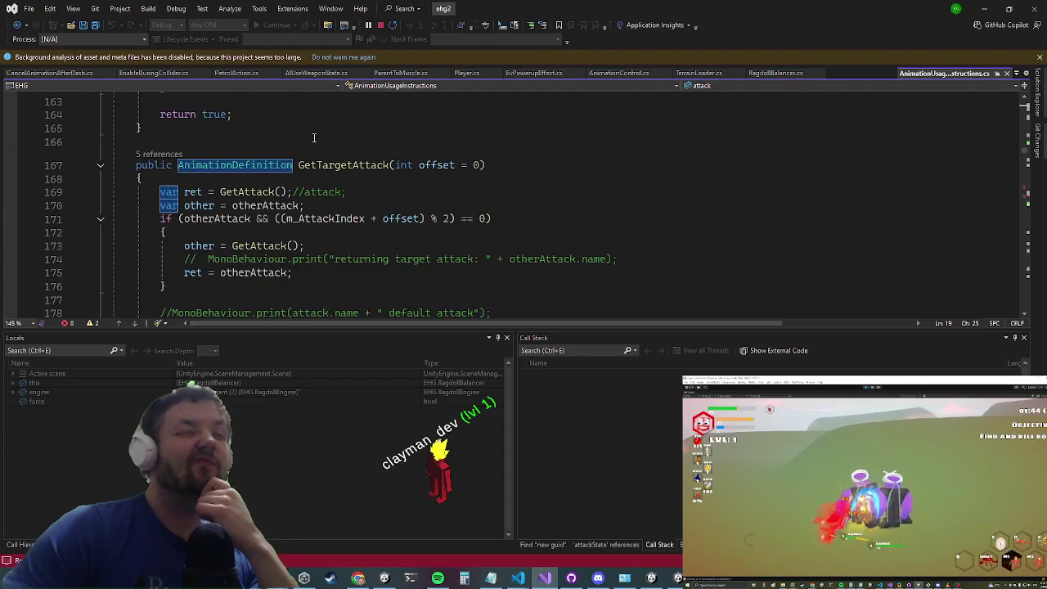
scroll(314, 138, down, 2)
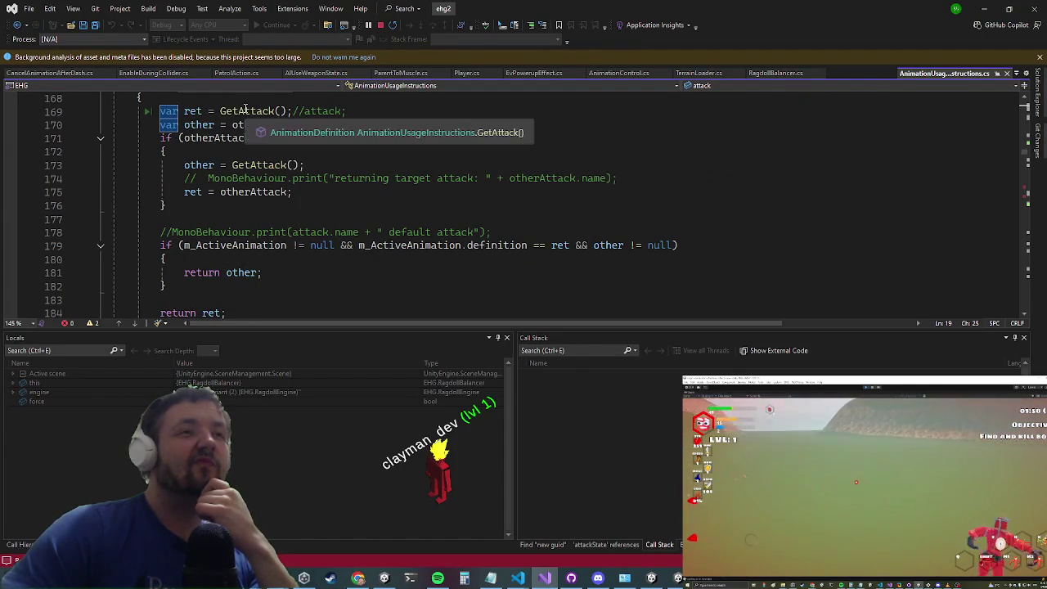
click(246, 111)
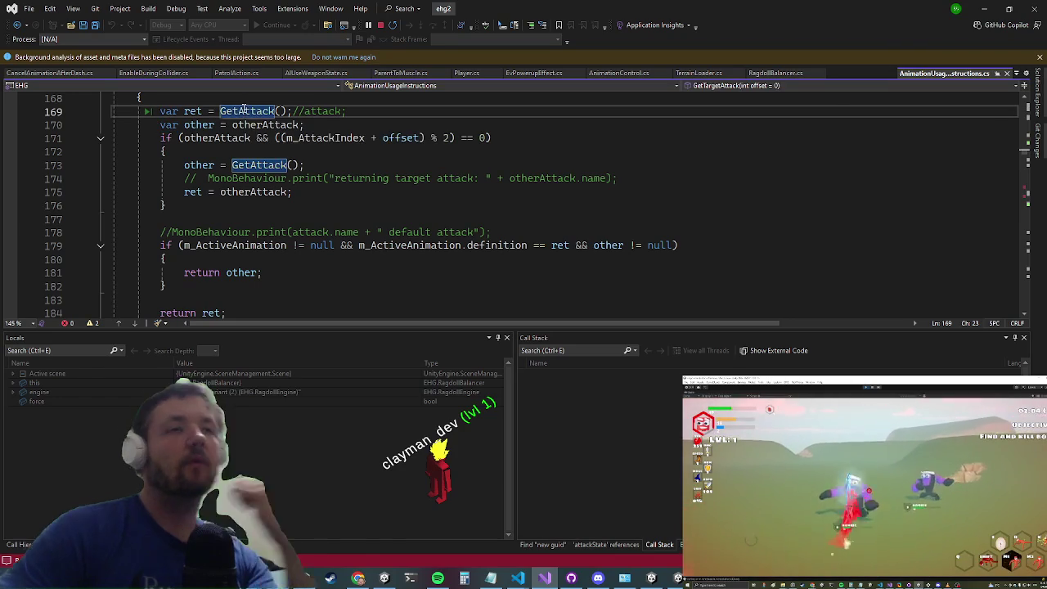
key(F12)
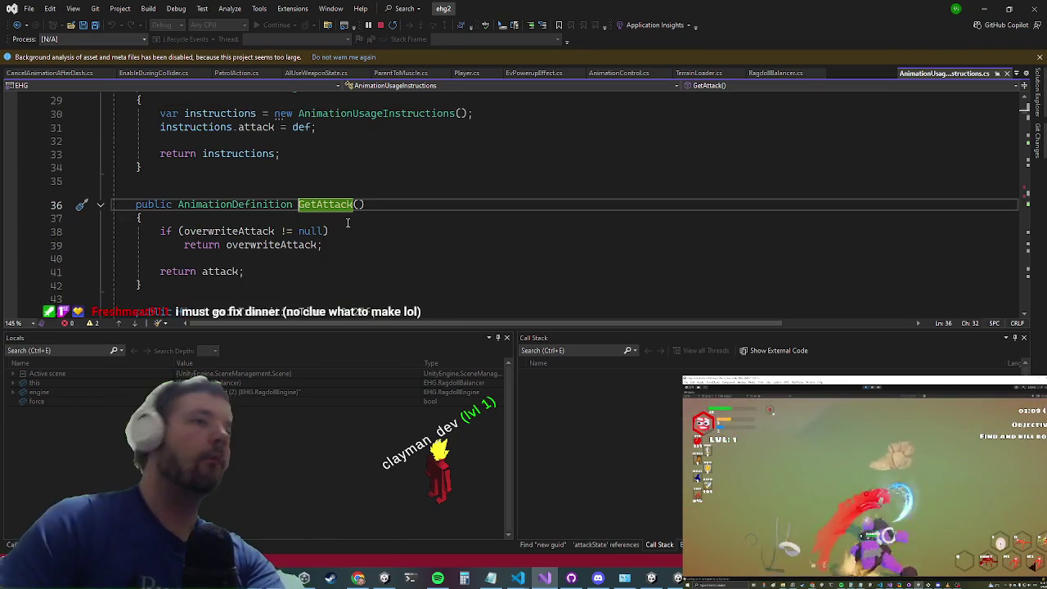
scroll(404, 151, down, 1)
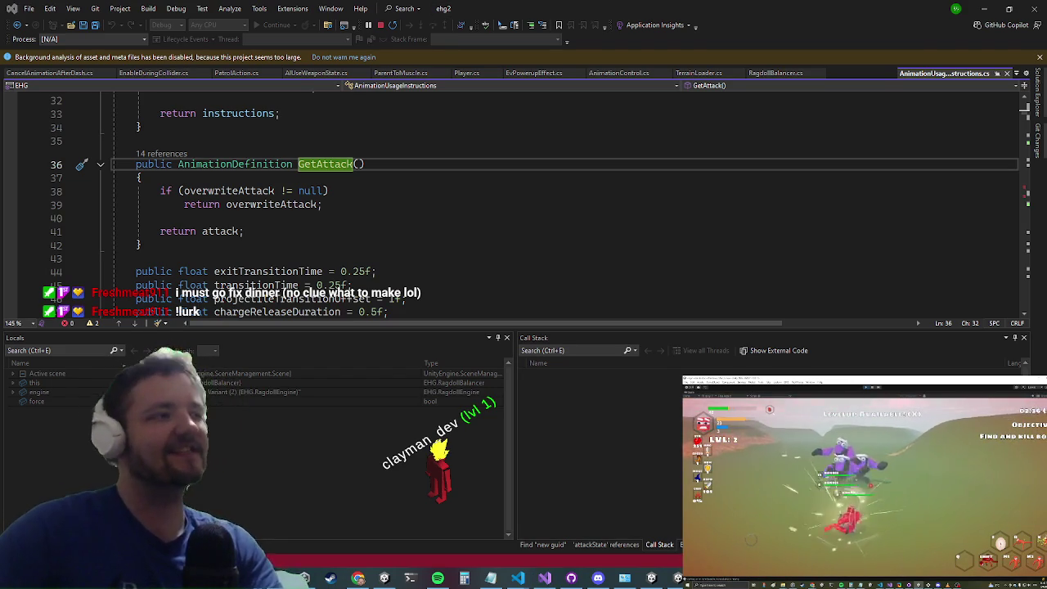
scroll(175, 221, down, 7)
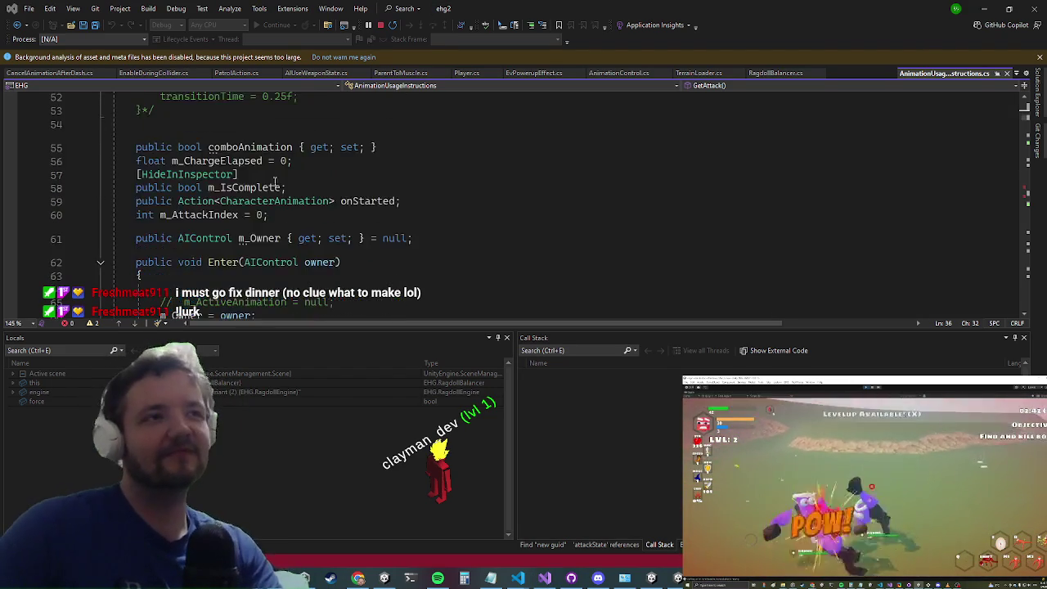
scroll(340, 196, down, 3)
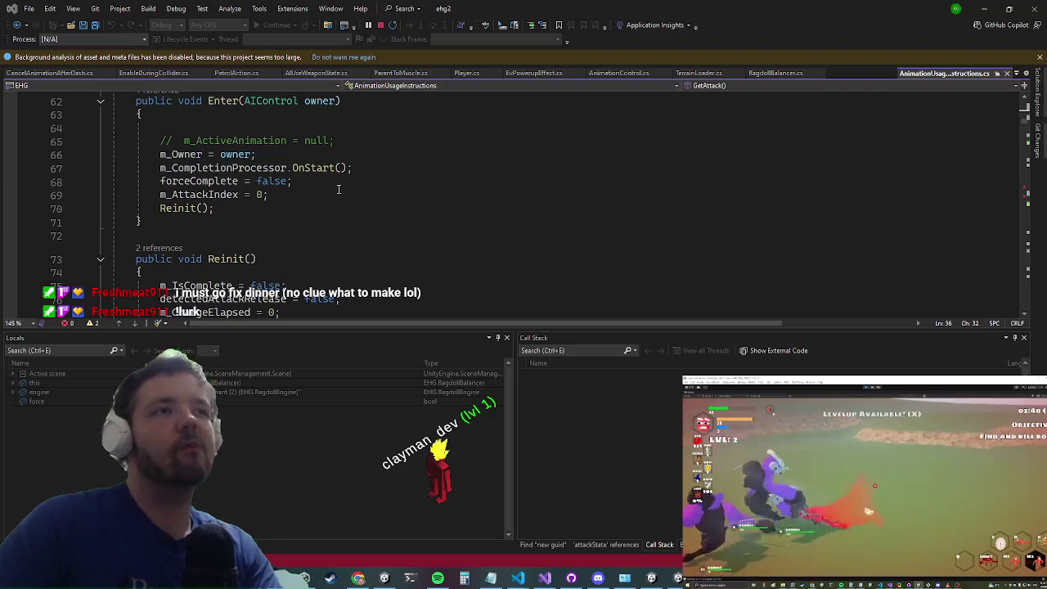
scroll(330, 187, down, 5)
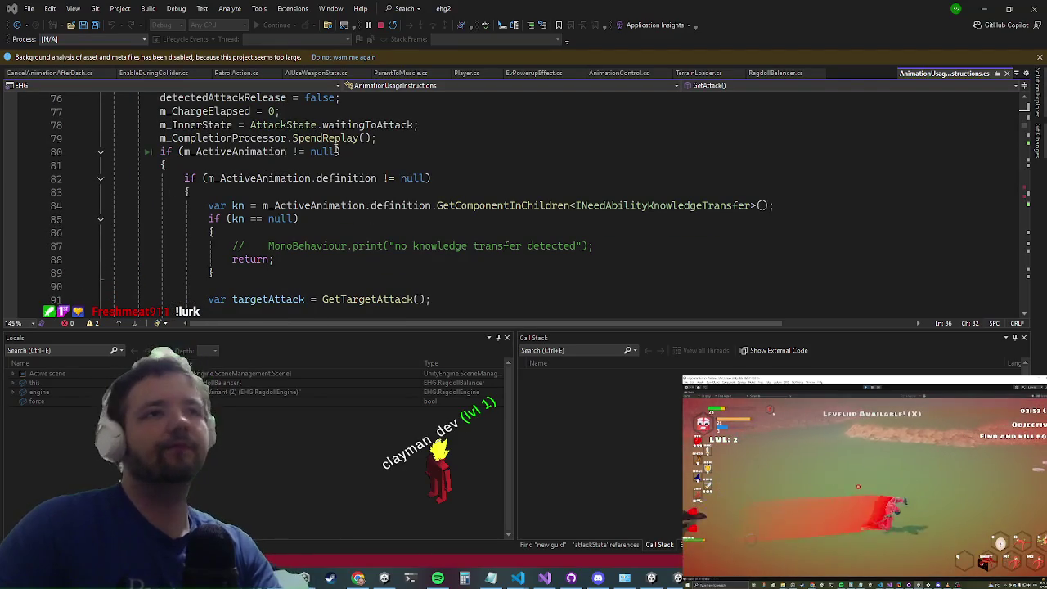
scroll(333, 156, down, 7)
scroll(333, 156, down, 5)
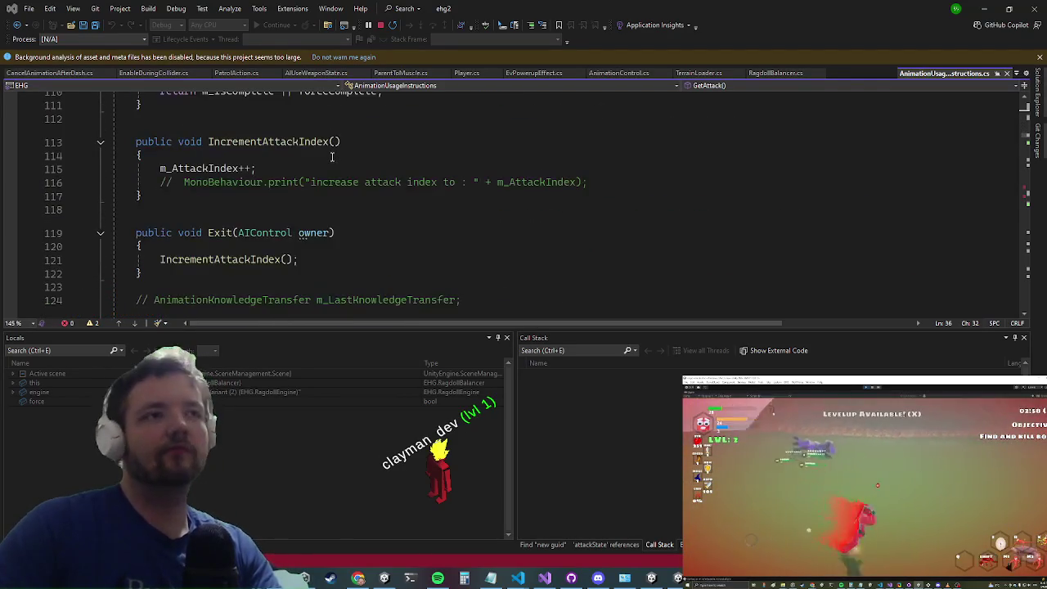
scroll(321, 255, down, 5)
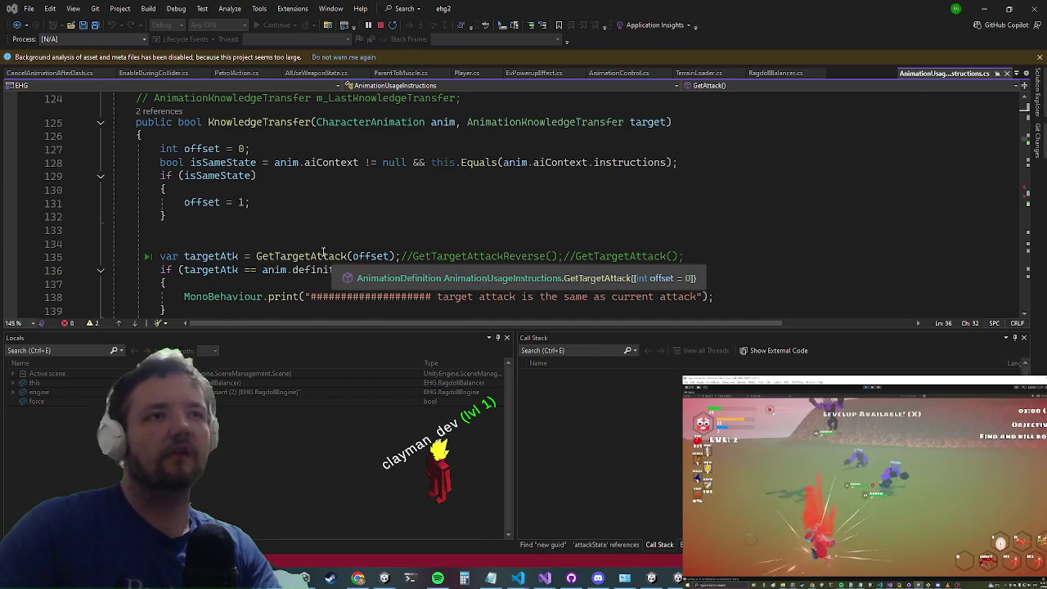
click(323, 256)
scroll(355, 200, down, 3)
scroll(355, 200, up, 5)
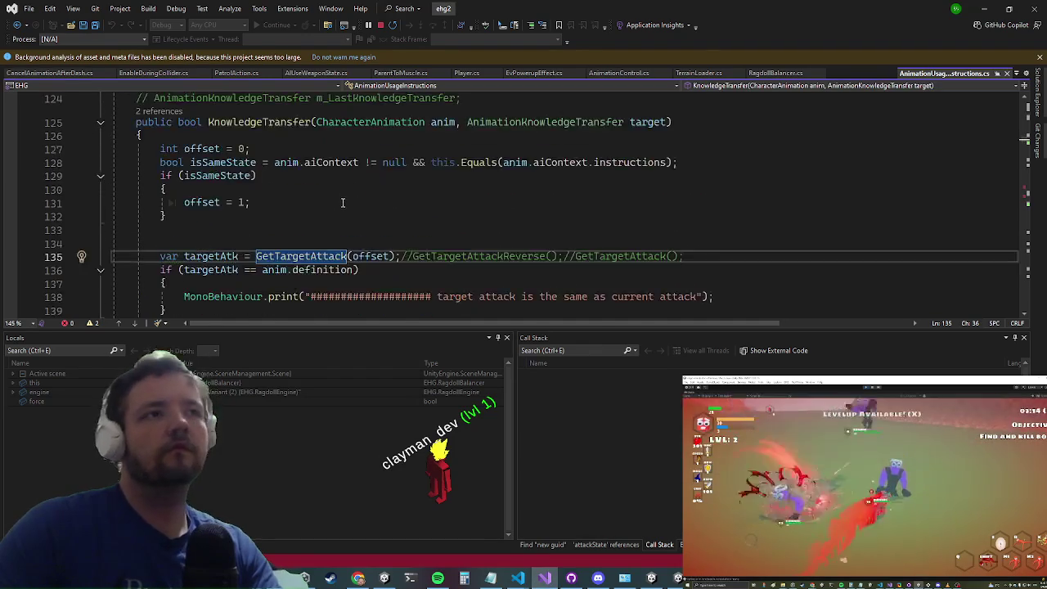
scroll(352, 201, down, 7)
scroll(344, 199, down, 5)
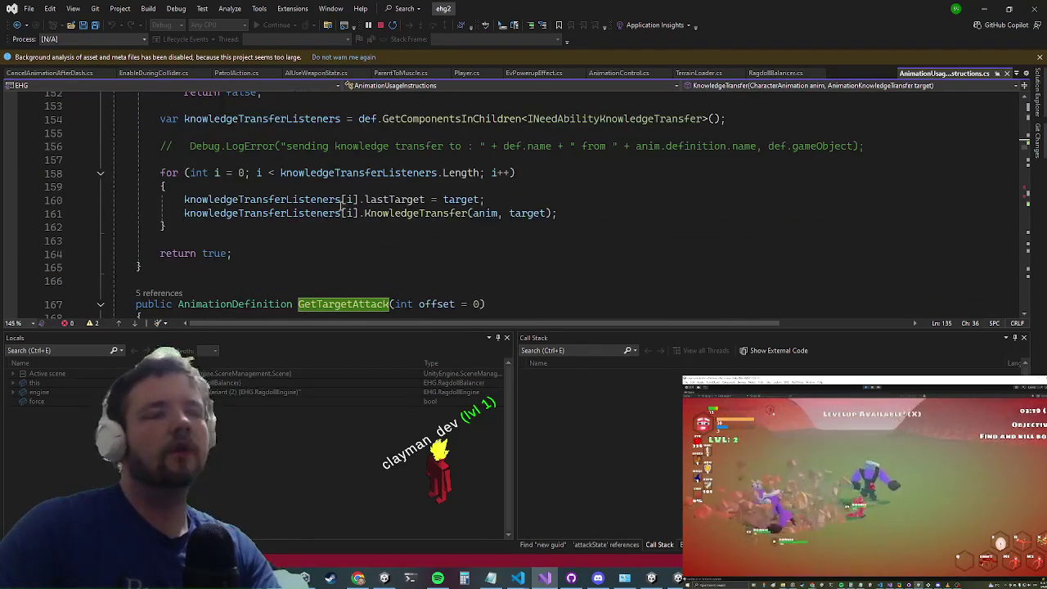
scroll(352, 201, down, 4)
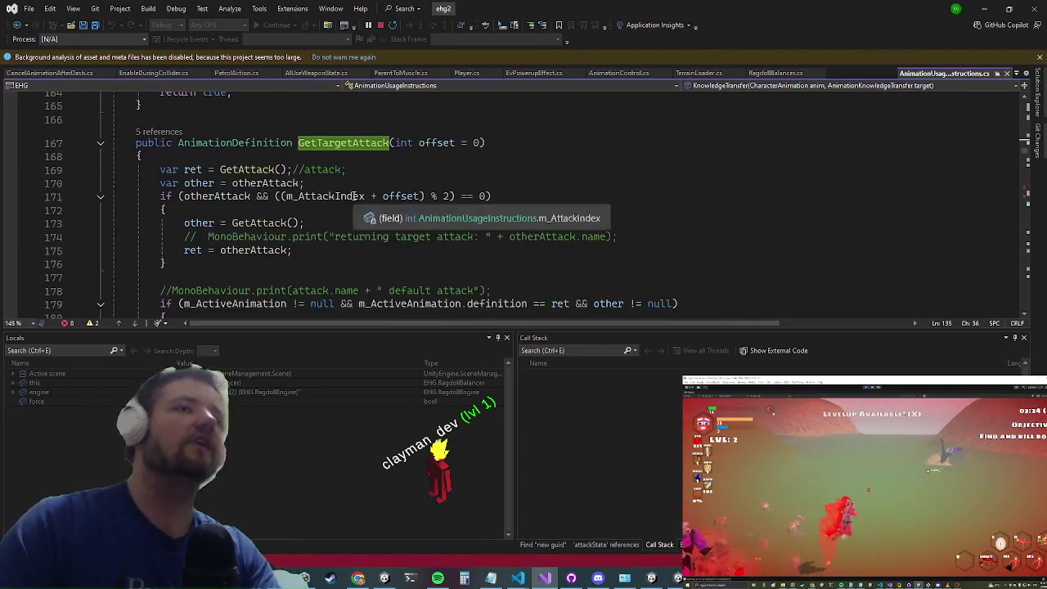
click(348, 170)
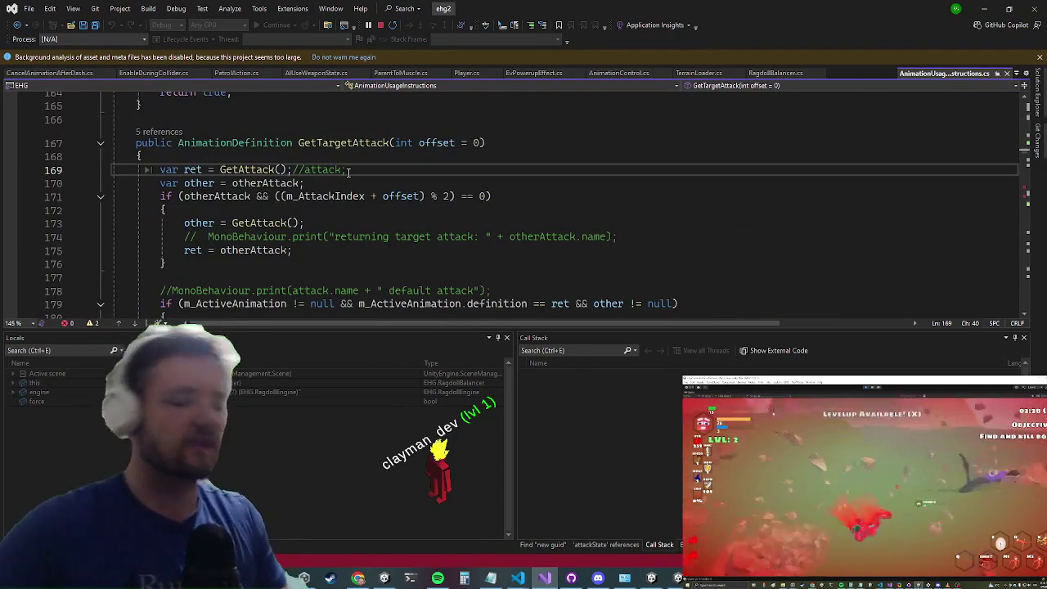
key(ctrl+f)
text(release)
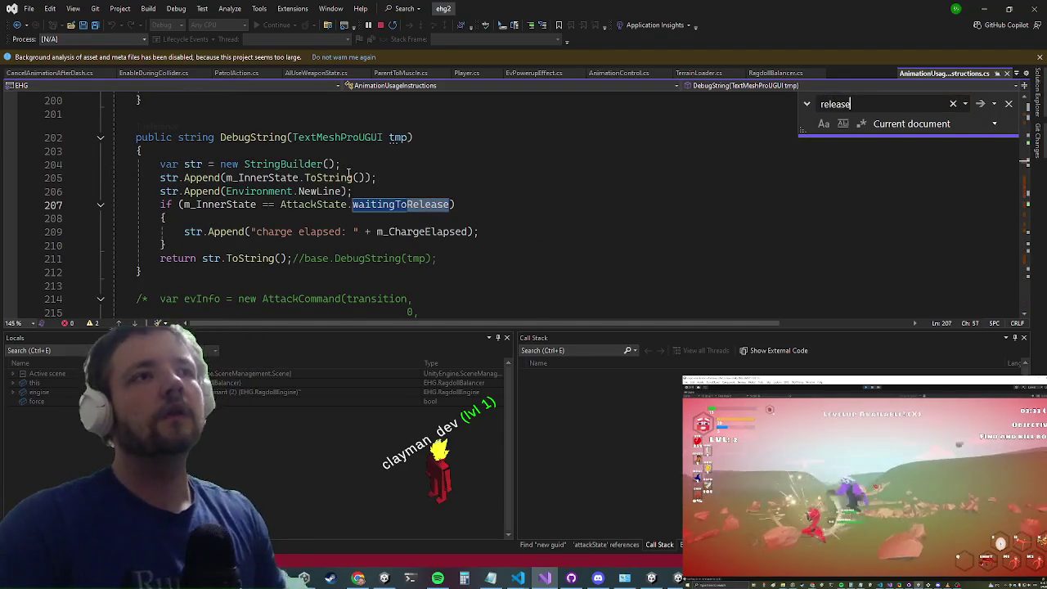
Step: Follow the 'release' search to WaitingToReleaseState, then go to the OnAnimationStuck definition
key(Return)
key(Escape)
key(Down)
key(F12)
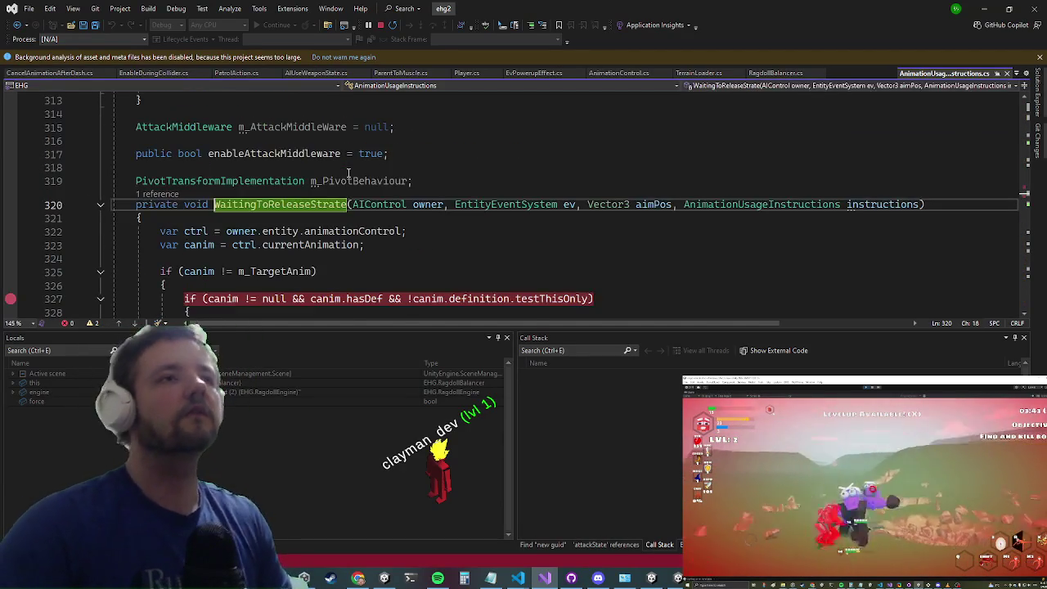
scroll(249, 190, down, 6)
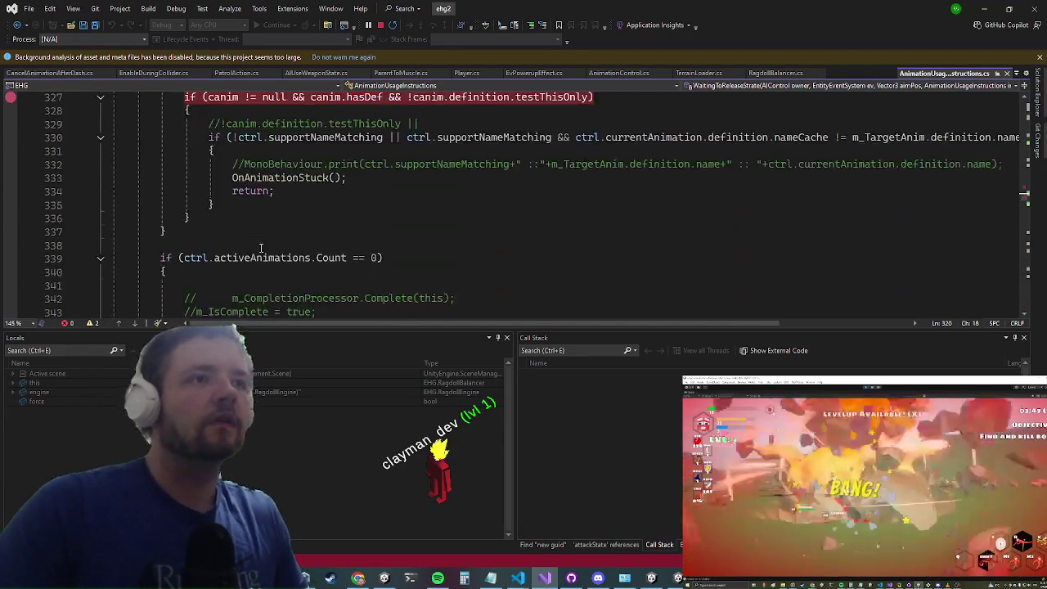
click(278, 137)
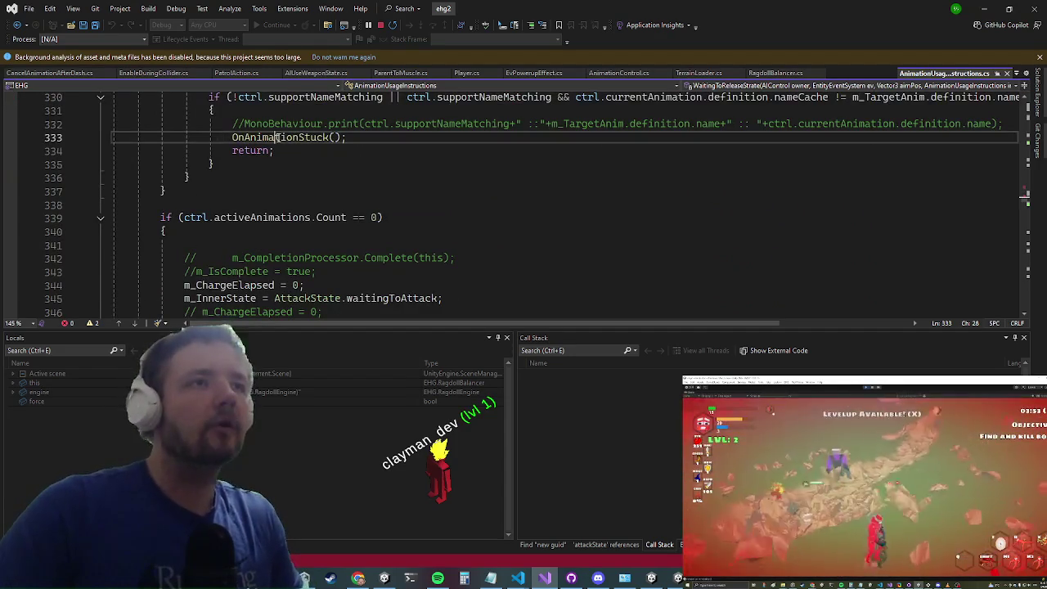
key(F12)
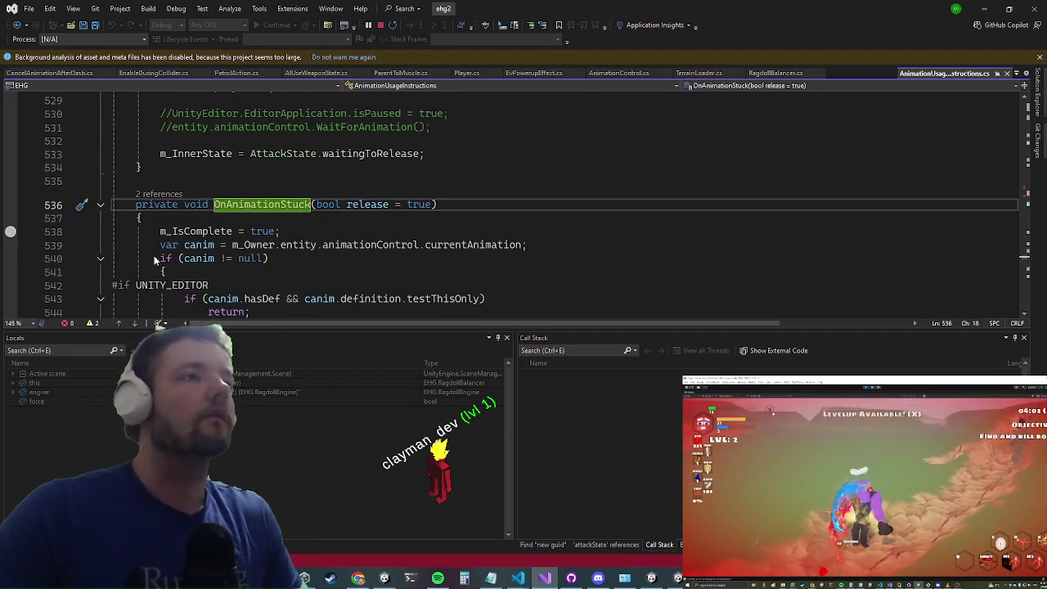
Step: Set a breakpoint on line 538 (m_IsComplete = true) and check the UNITY_EDITOR block below
click(11, 232)
scroll(163, 246, down, 4)
double_click(171, 123)
scroll(172, 123, up, 3)
scroll(282, 237, down, 1)
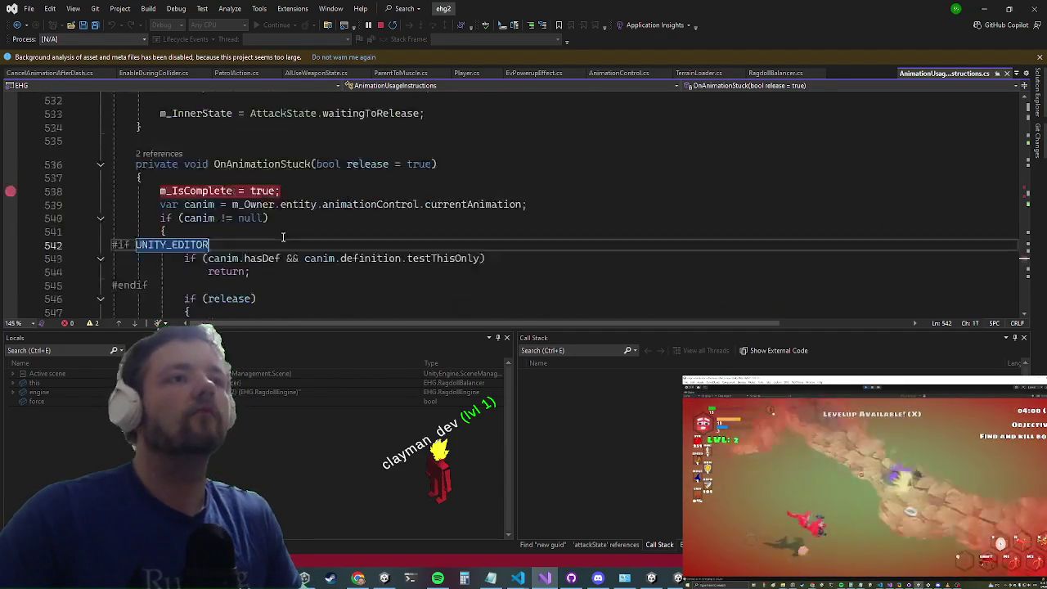
scroll(282, 238, up, 2)
Step: Find all references to OnAnimationStuck and jump to its line 333 call site
click(278, 203)
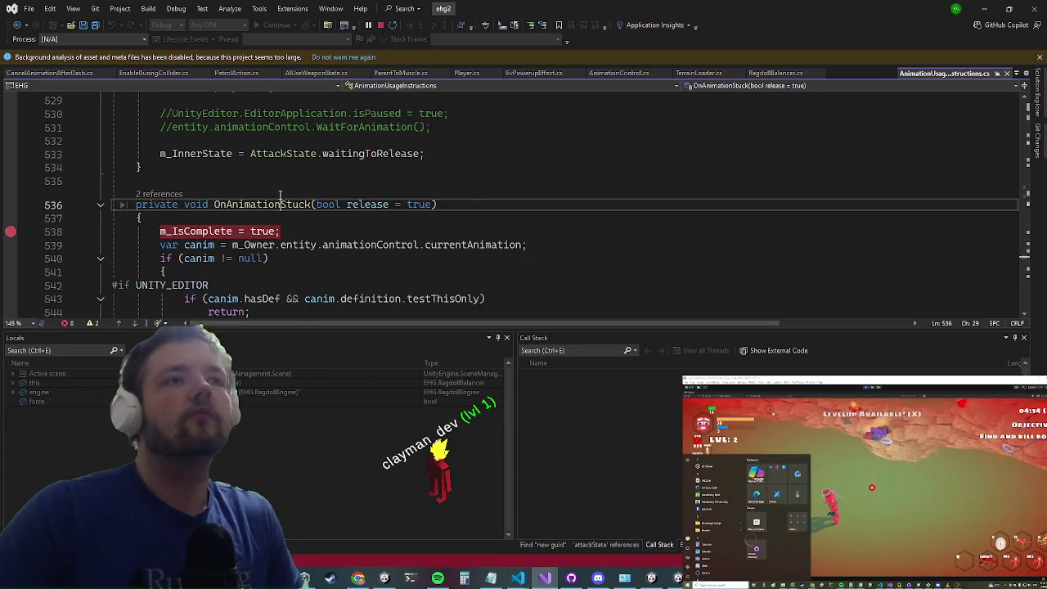
right_click(278, 204)
click(348, 308)
double_click(635, 408)
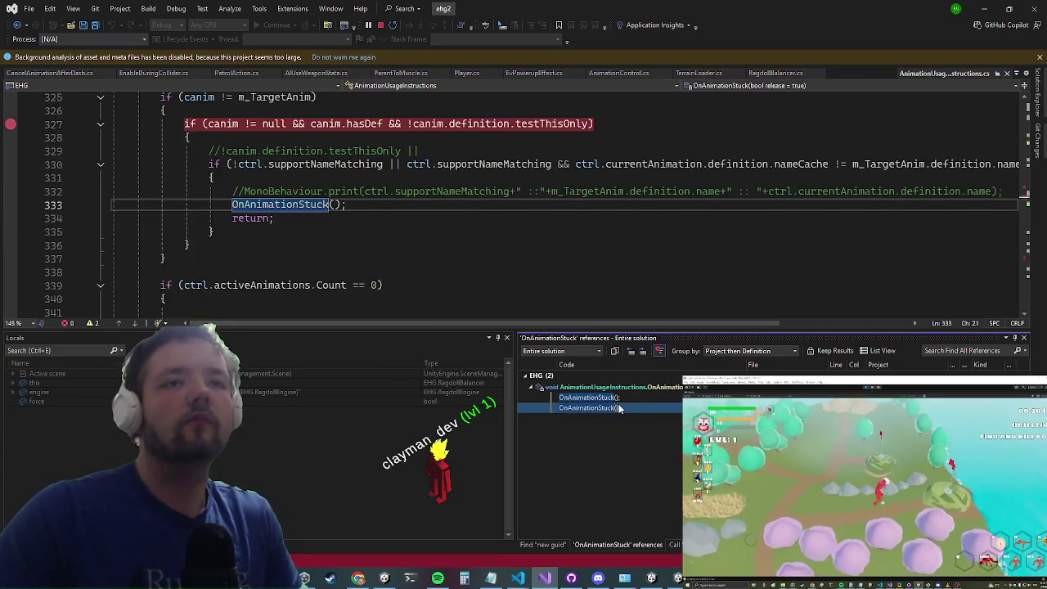
Step: Scroll through AnimationUsageInstructions.cs, placing the caret around lines 362 and 387
scroll(458, 259, up, 2)
scroll(458, 259, down, 6)
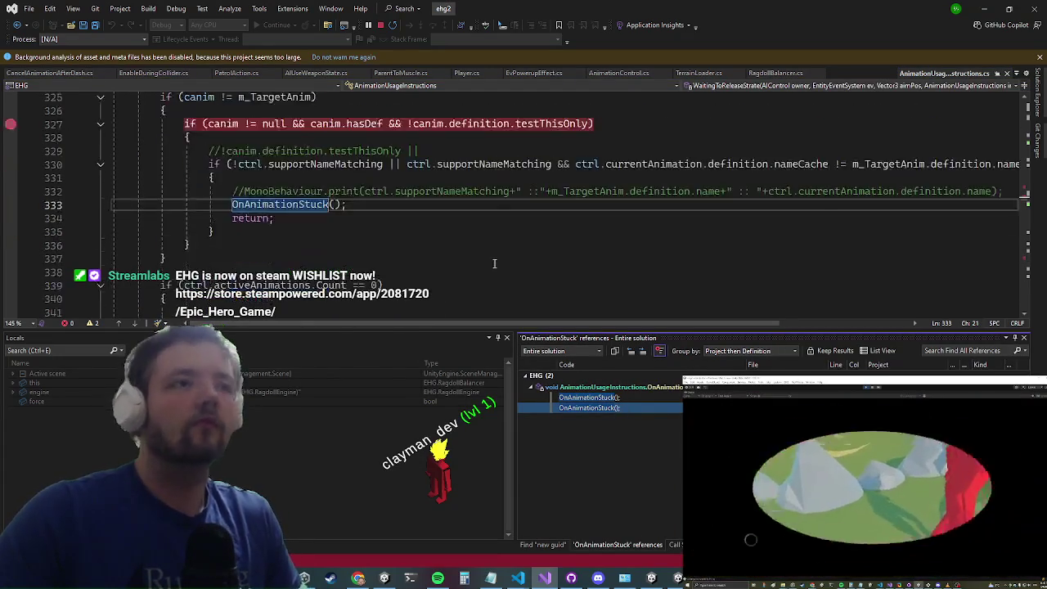
scroll(428, 217, down, 6)
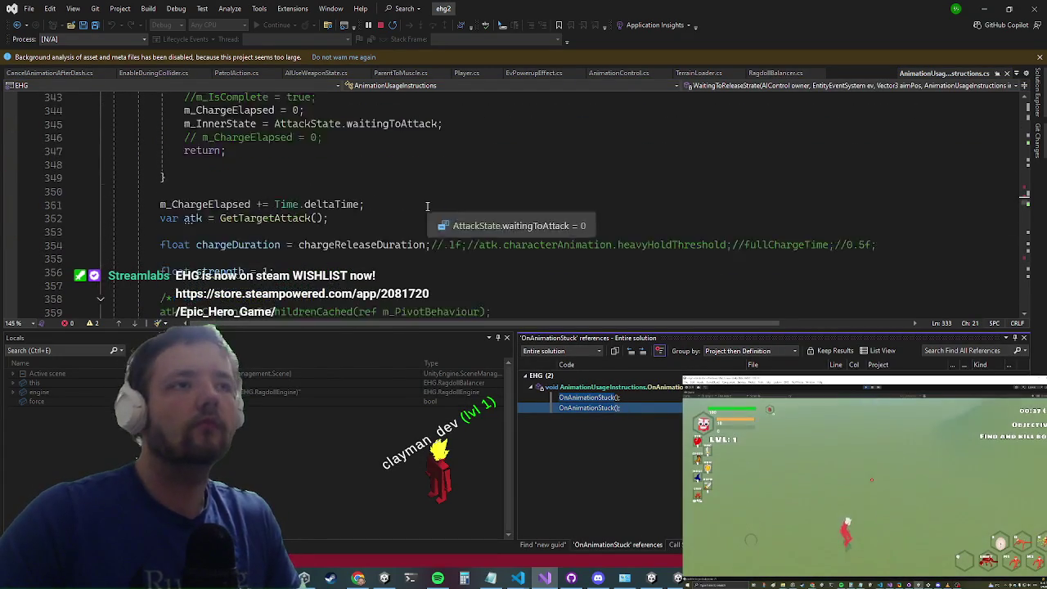
click(460, 192)
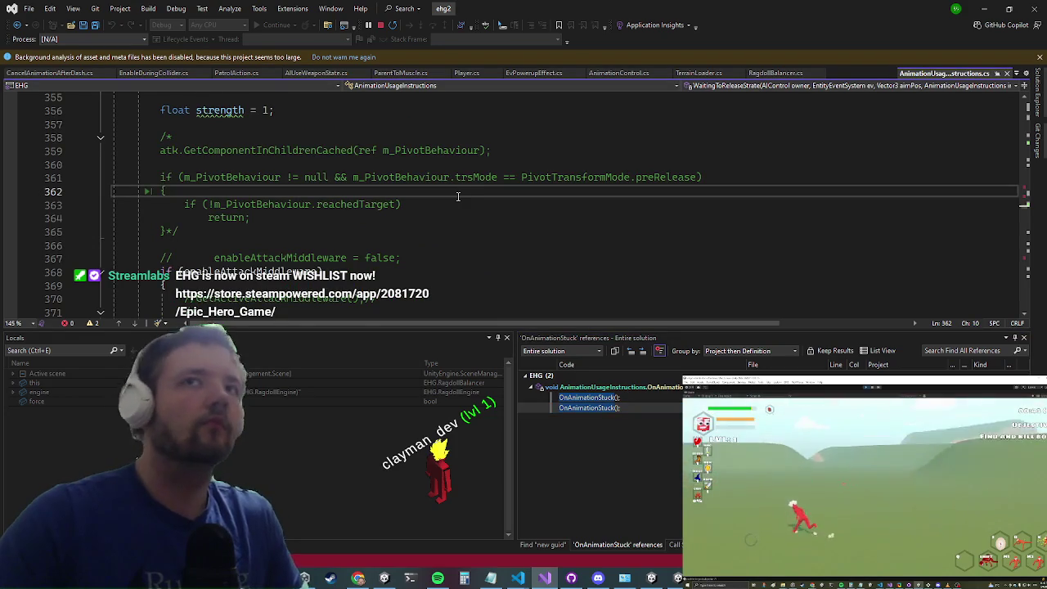
scroll(457, 201, down, 8)
click(452, 204)
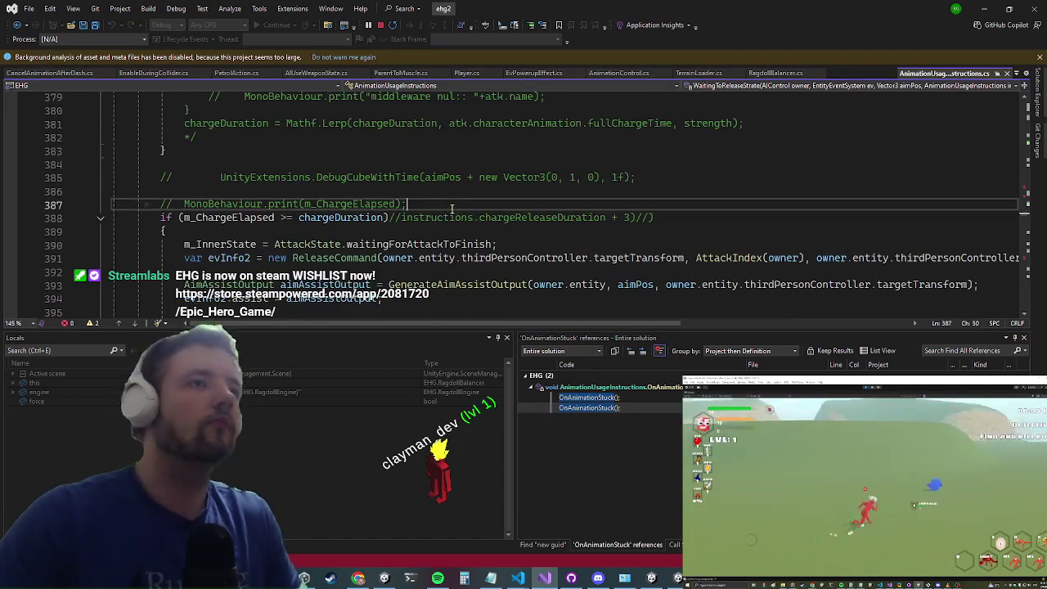
Step: Search the document for 'exit(' to reach the Exit(AIControl owner) method
key(ctrl+f)
text(exit)
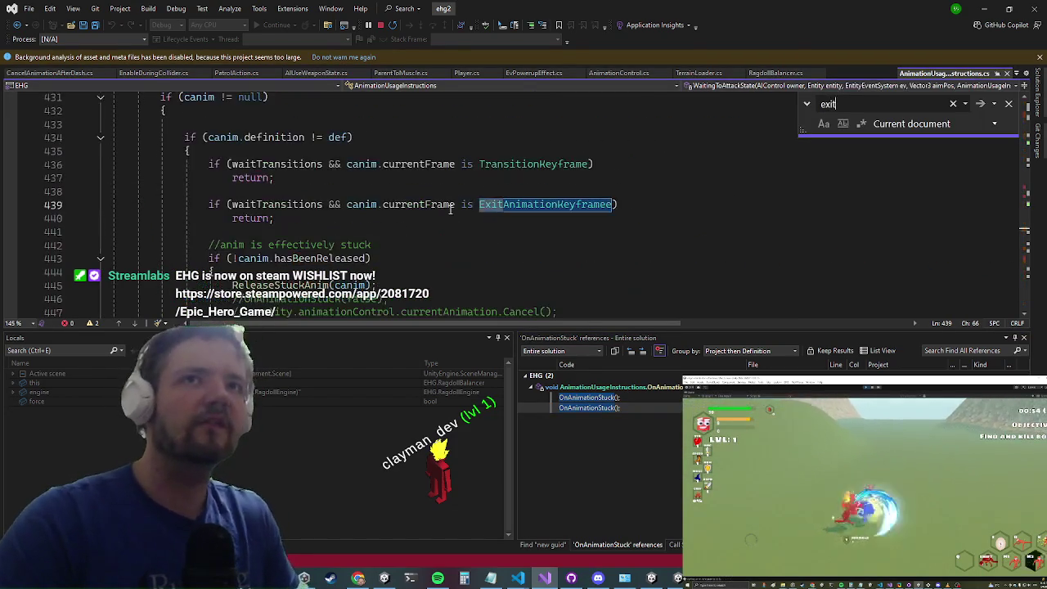
key(Return)
text(()
key(Return)
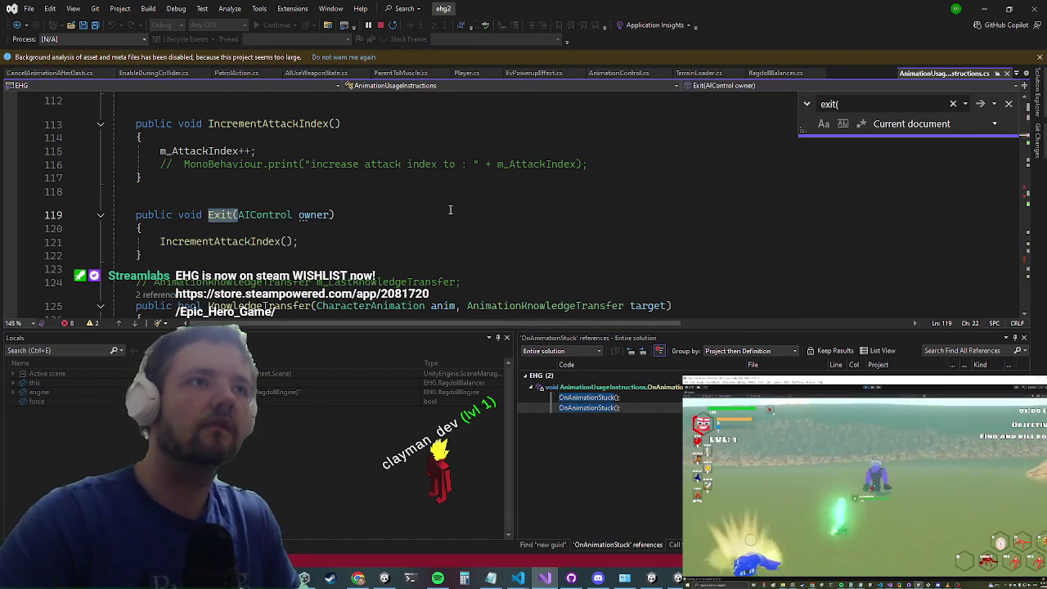
key(Return)
key(Return)
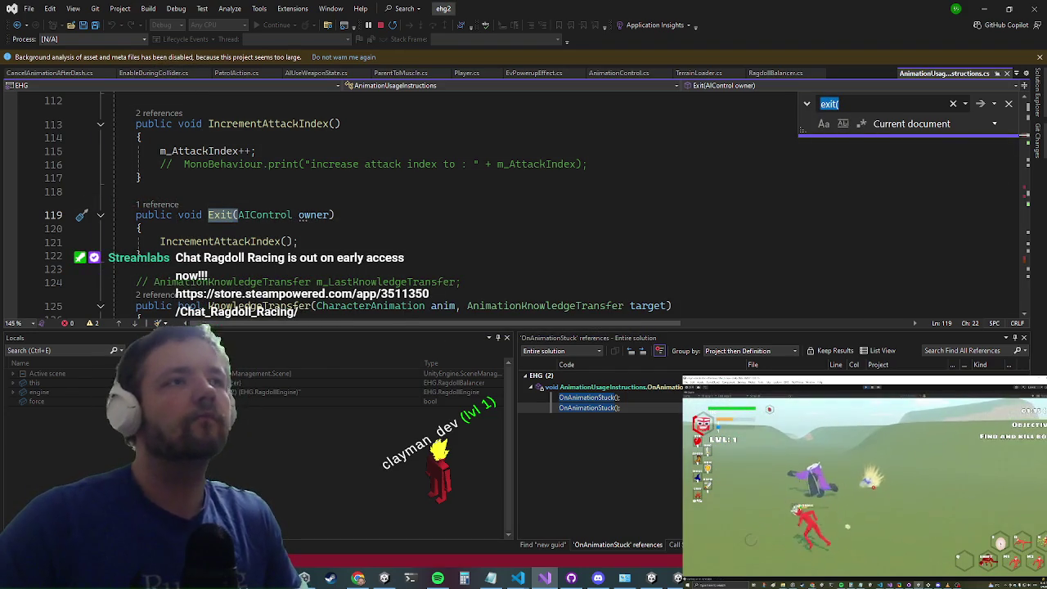
Step: Toggle a breakpoint on line 121's IncrementAttackIndex() call and bring the running game back
click(10, 242)
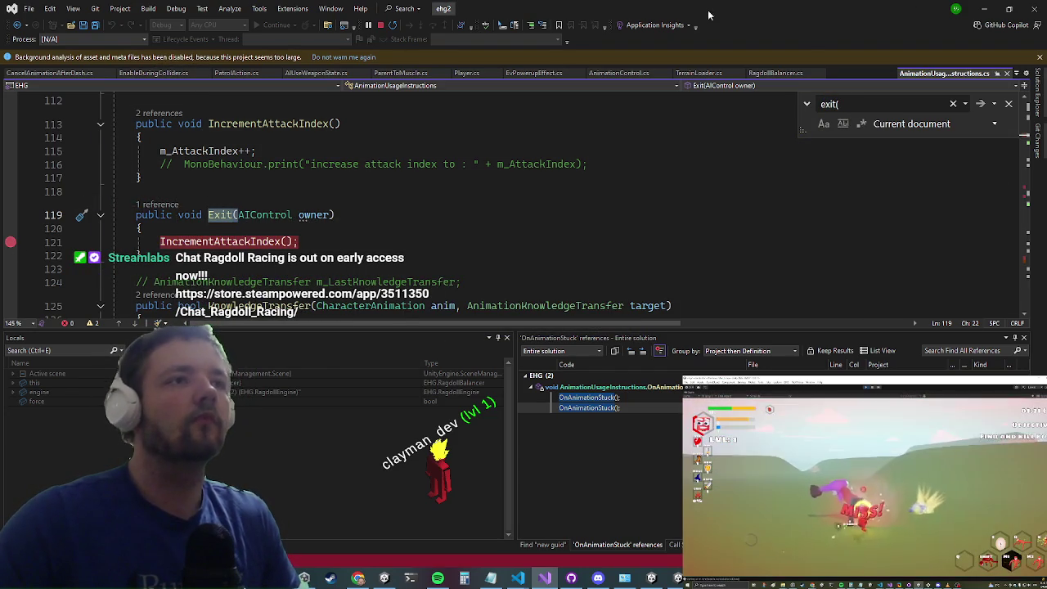
click(980, 8)
key(Escape)
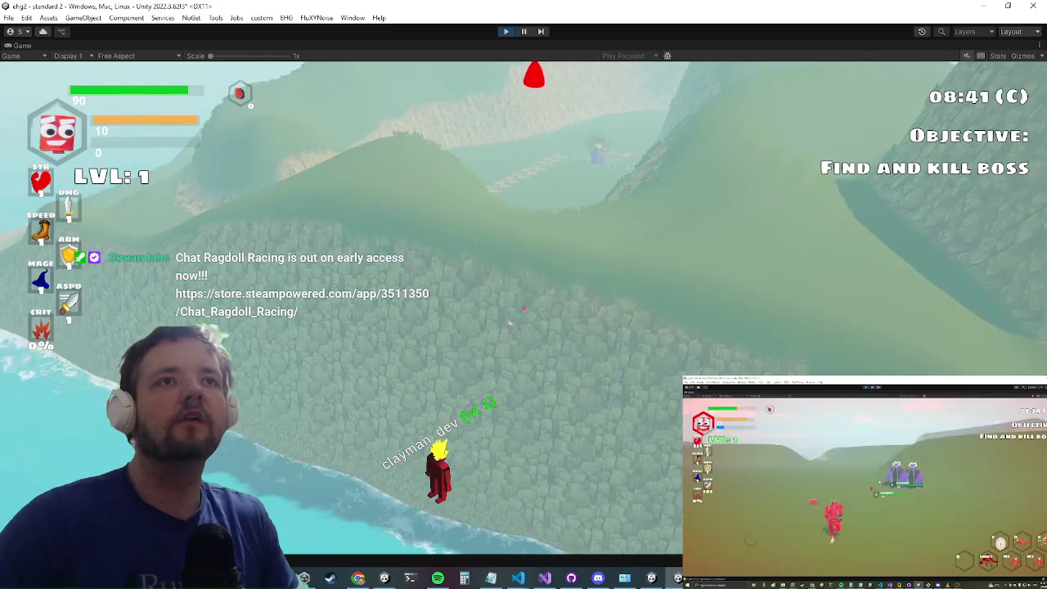
Step: Keep playing in Unity until an enemy exits its attack and the line 121 breakpoint hits
key(alt+Tab)
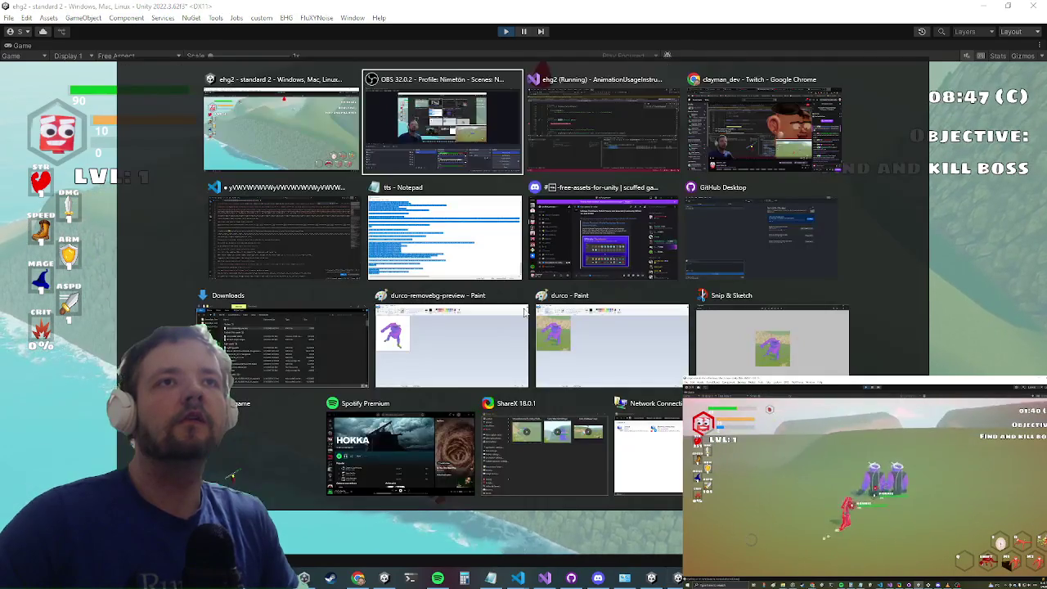
key(Escape)
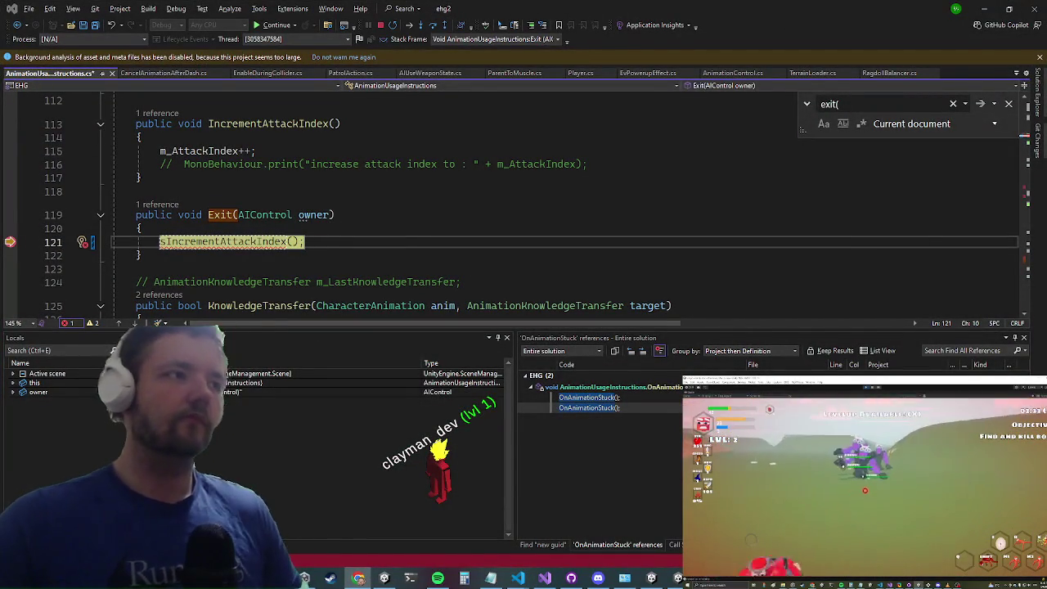
Step: Delete the stray 's', then walk the call stack via OnExit, ExitPhase and SetPhase to UpdateAI
key(BackSpace)
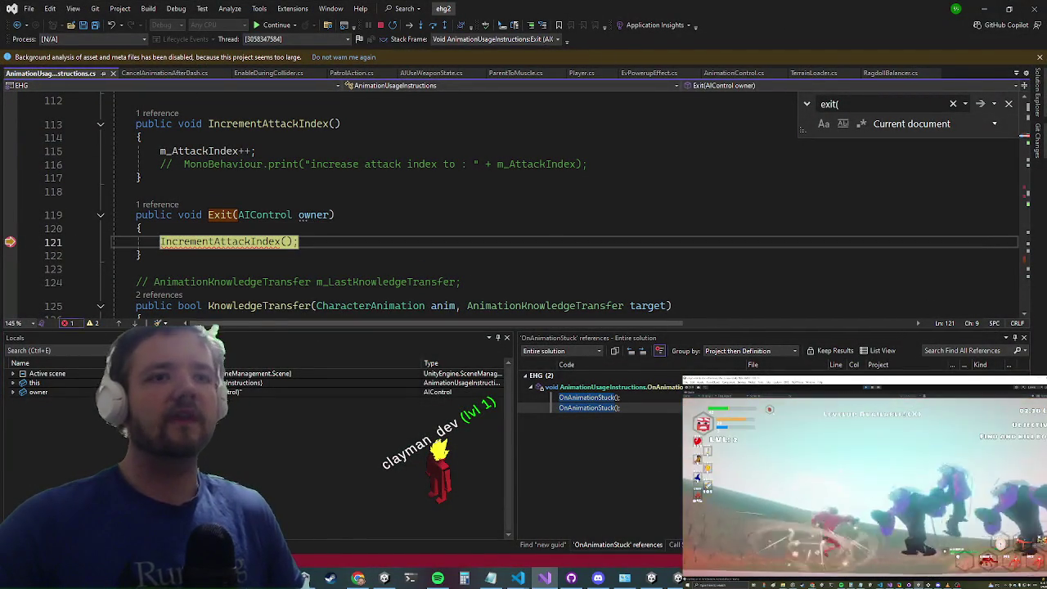
double_click(609, 383)
double_click(630, 393)
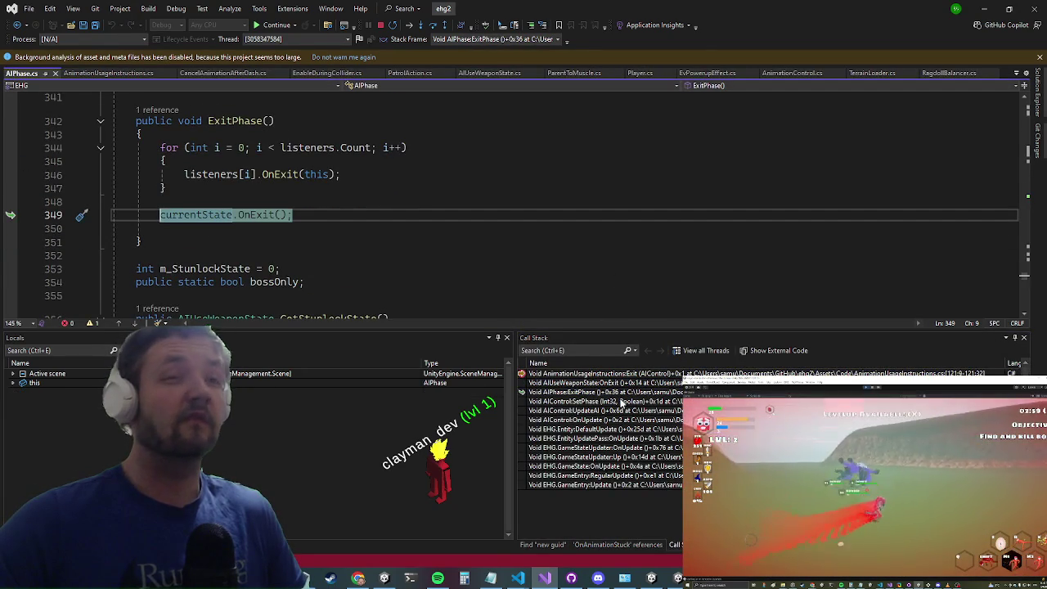
double_click(630, 383)
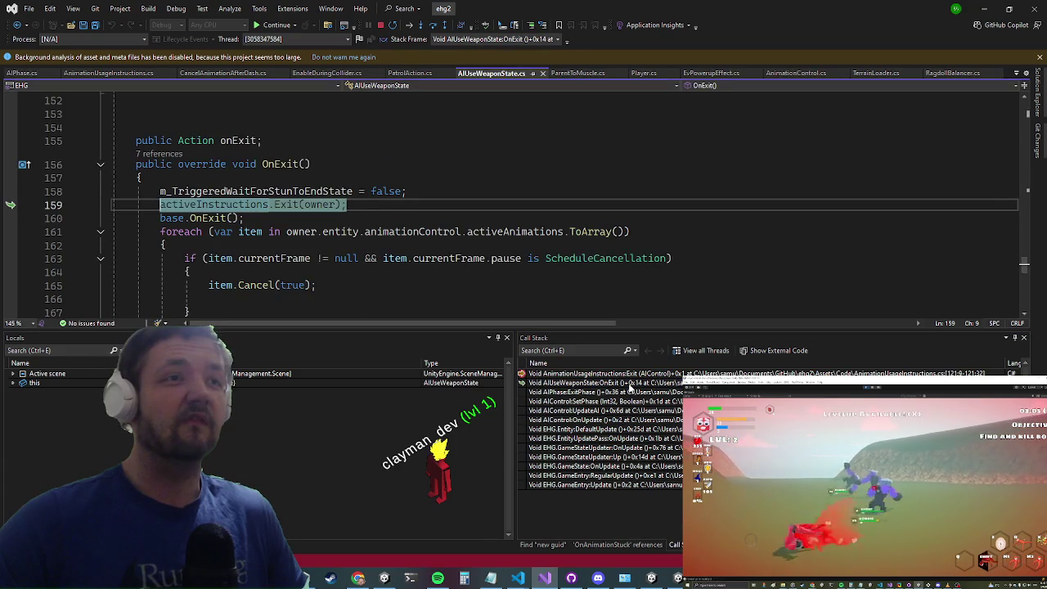
double_click(621, 393)
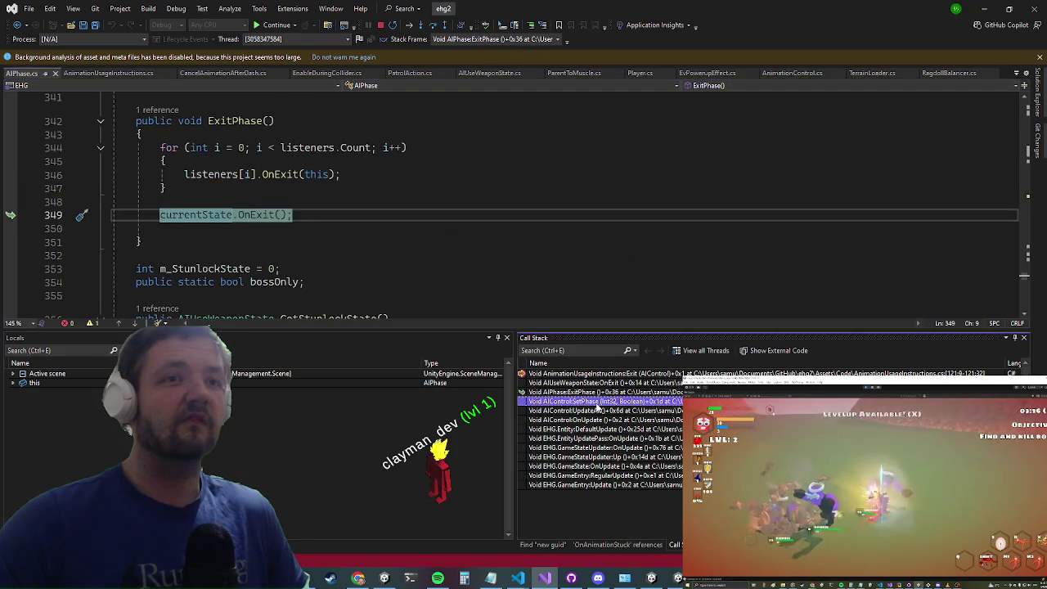
double_click(595, 402)
click(597, 410)
double_click(597, 412)
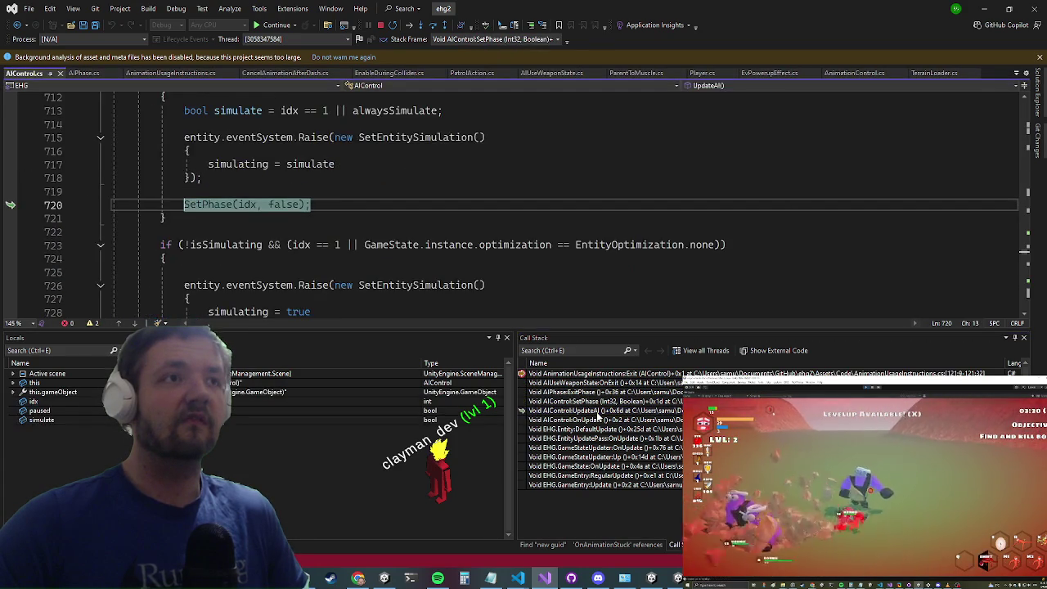
Step: Inspect m_CurrentPhase and idx in UpdateAI, then resume execution and return to Unity
scroll(646, 278, up, 2)
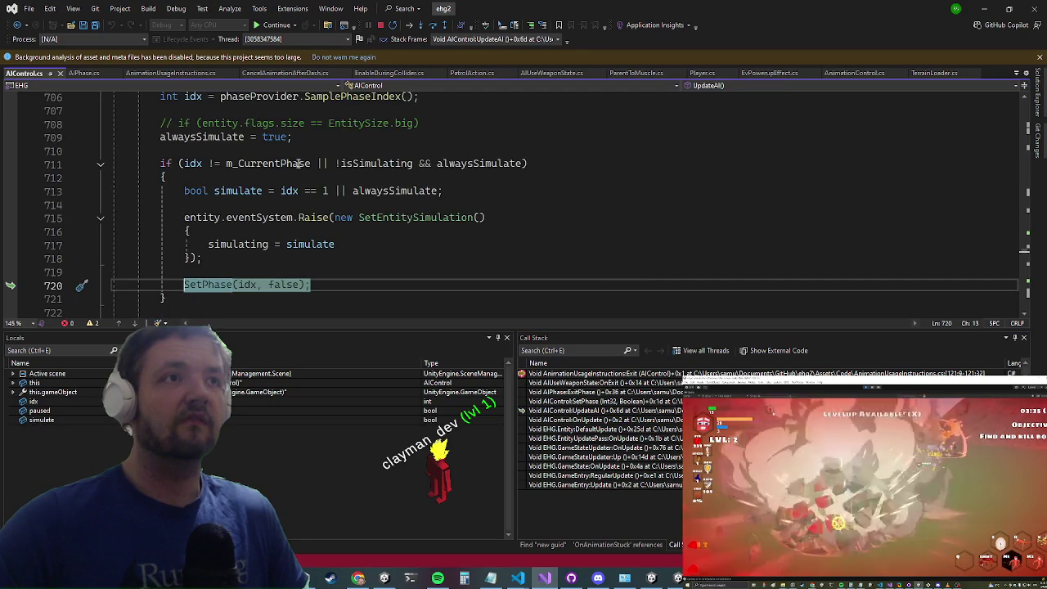
mouse_move(299, 164)
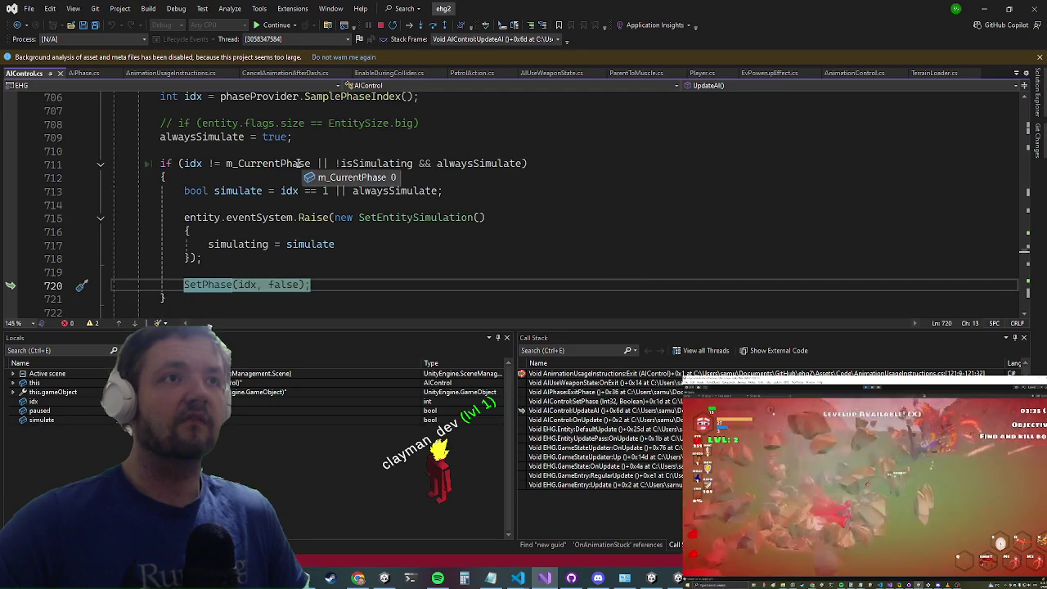
click(190, 163)
mouse_move(270, 163)
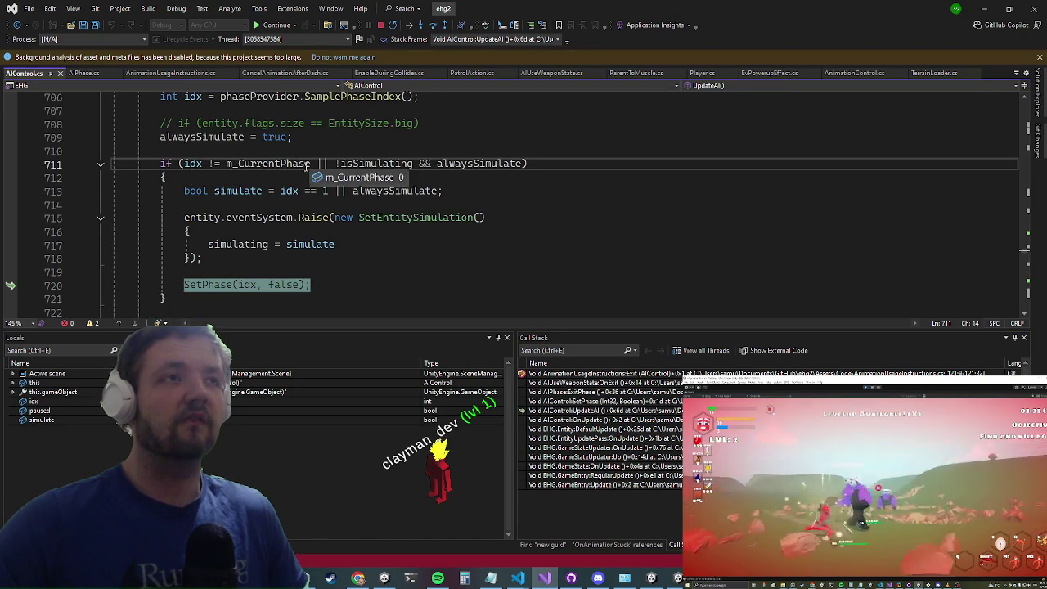
scroll(360, 148, down, 1)
mouse_move(350, 139)
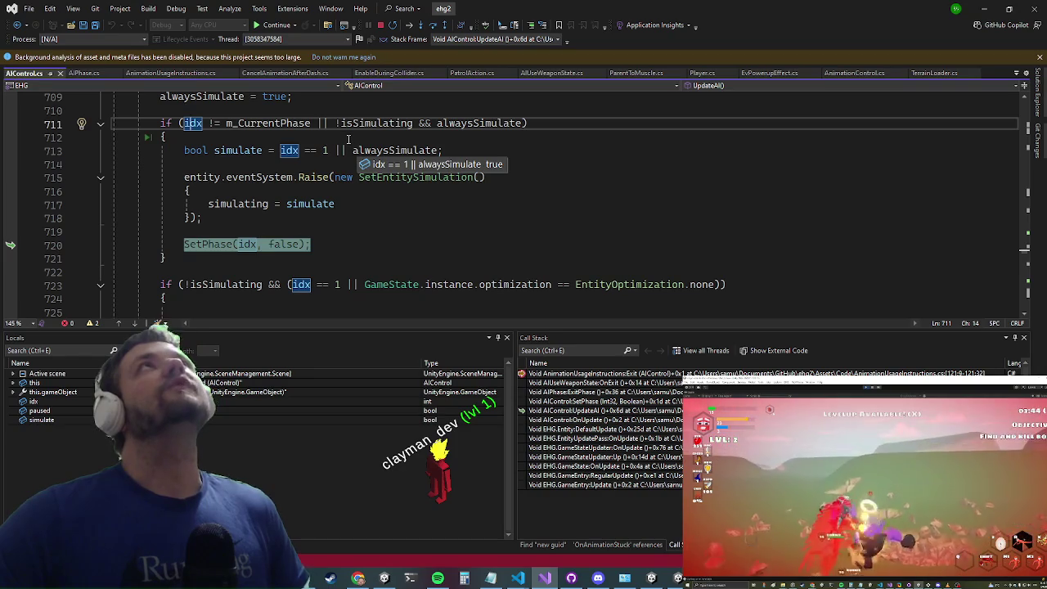
click(278, 25)
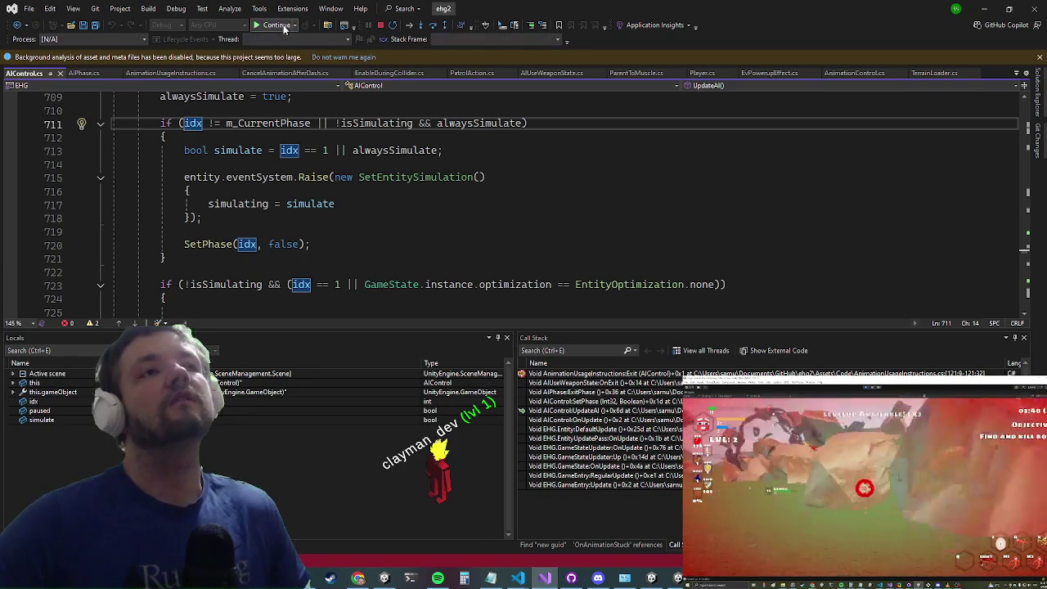
scroll(398, 206, up, 2)
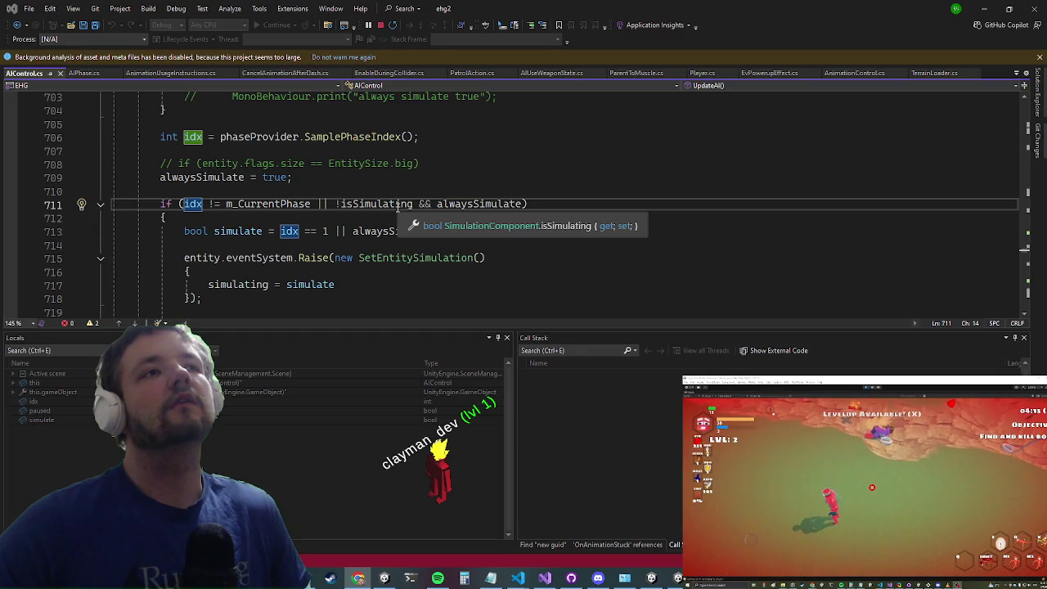
key(alt+Tab)
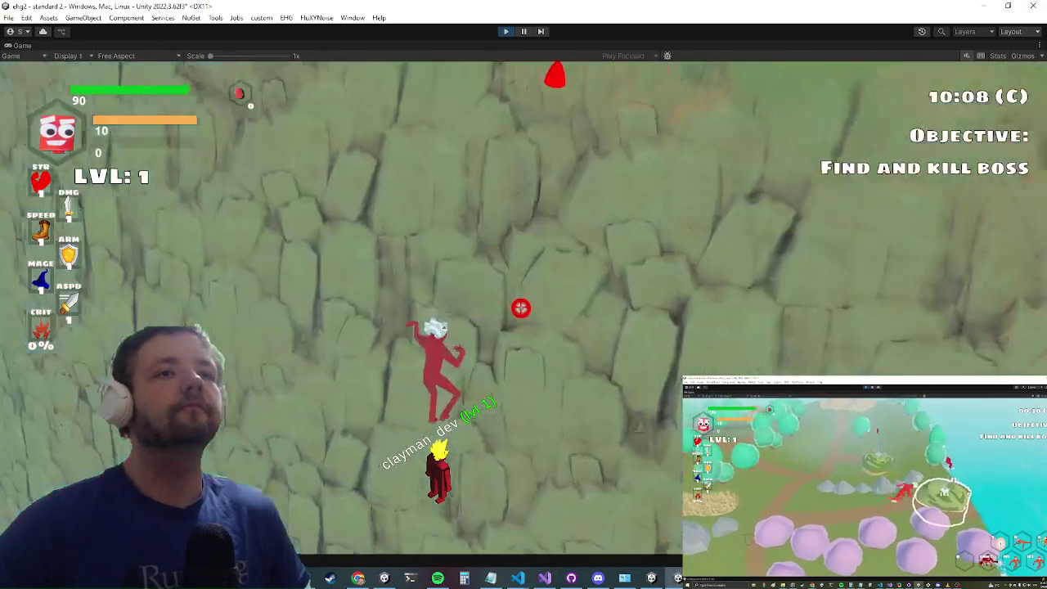
Step: Continue the playtest, moving the camera around while waiting for the SetPhase(idx, false) break
scroll(520, 307, down, 5)
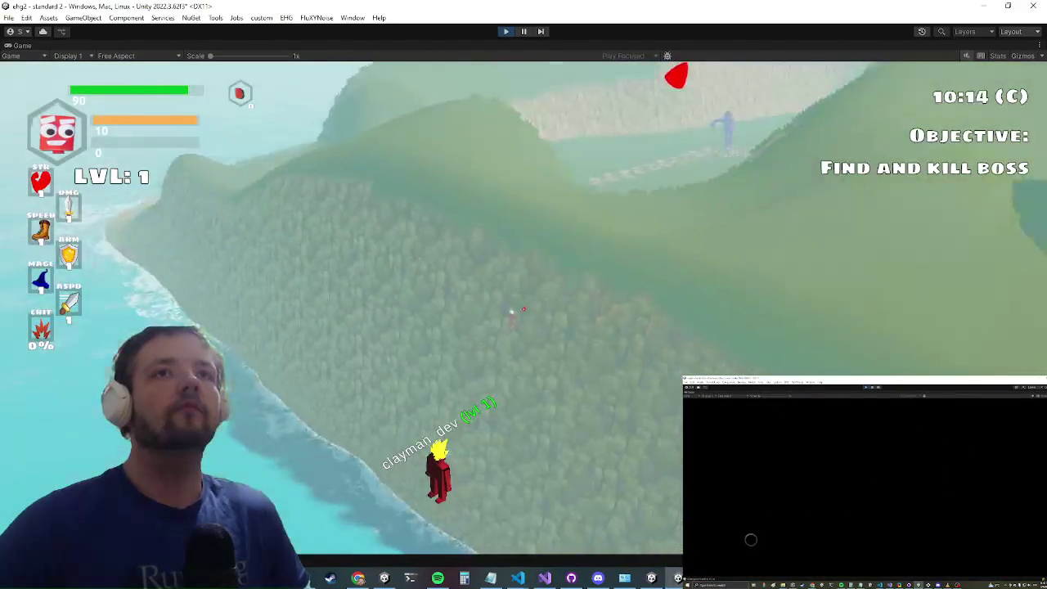
scroll(511, 311, down, 2)
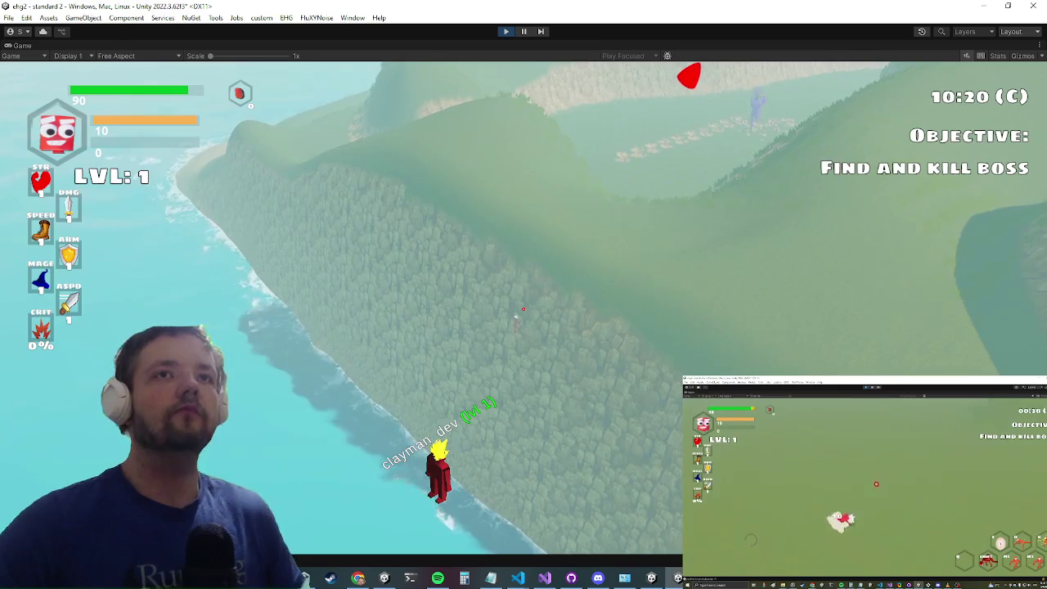
scroll(515, 317, down, 2)
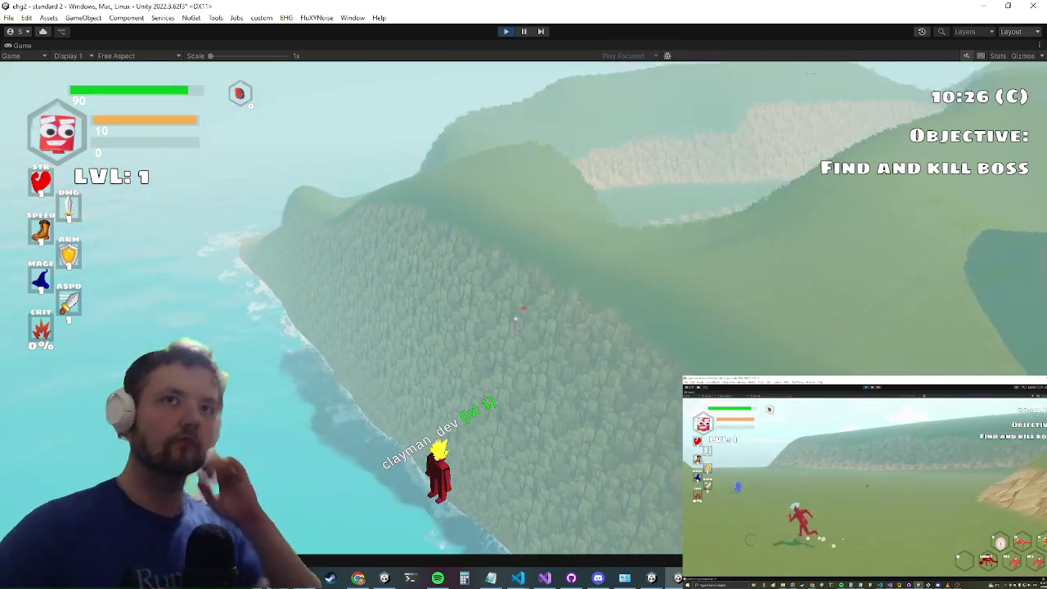
scroll(515, 319, down, 3)
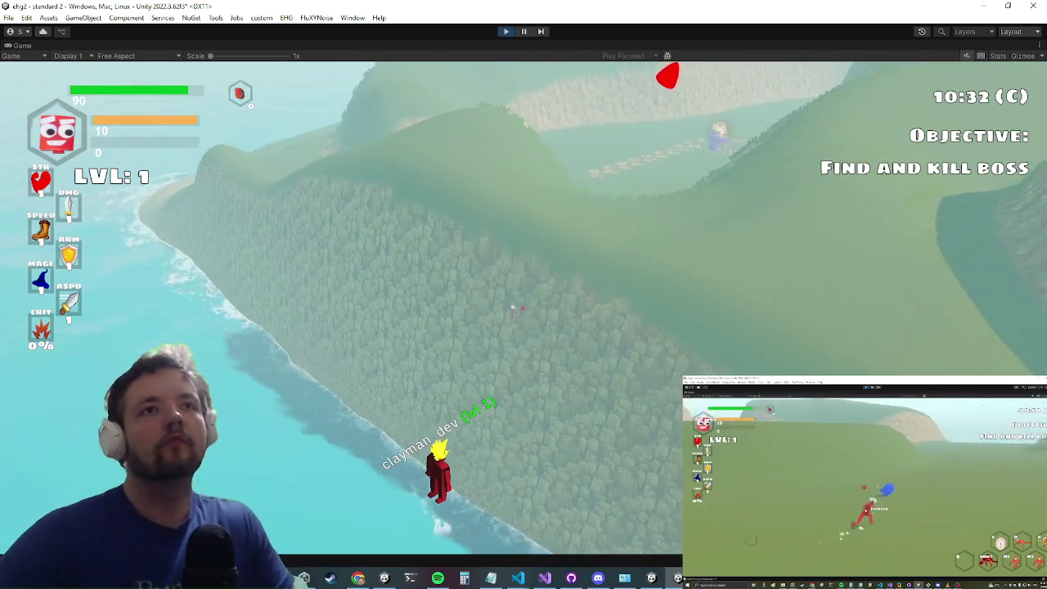
scroll(513, 309, down, 2)
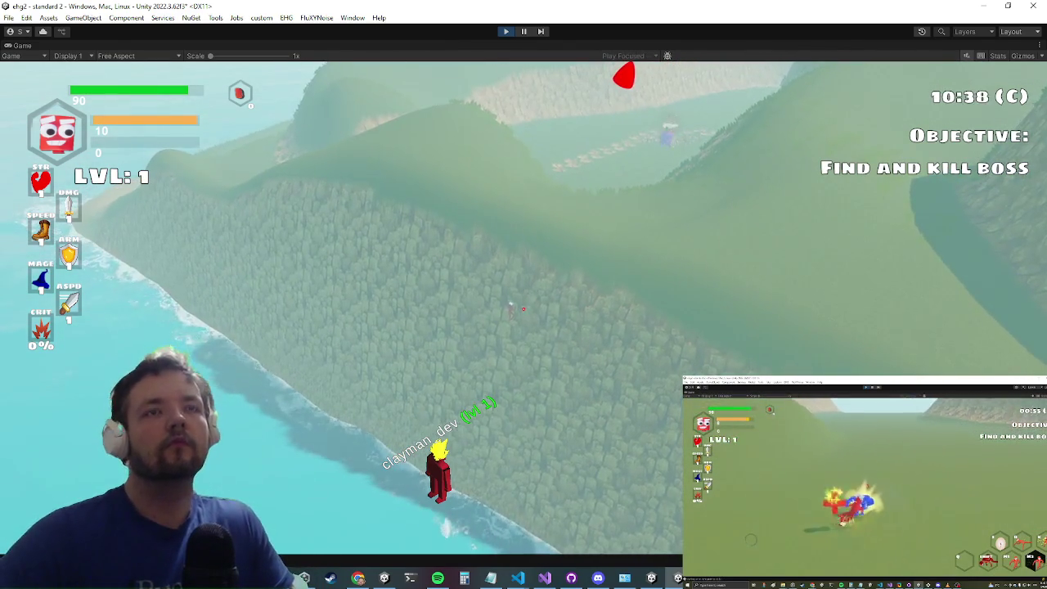
scroll(510, 309, down, 2)
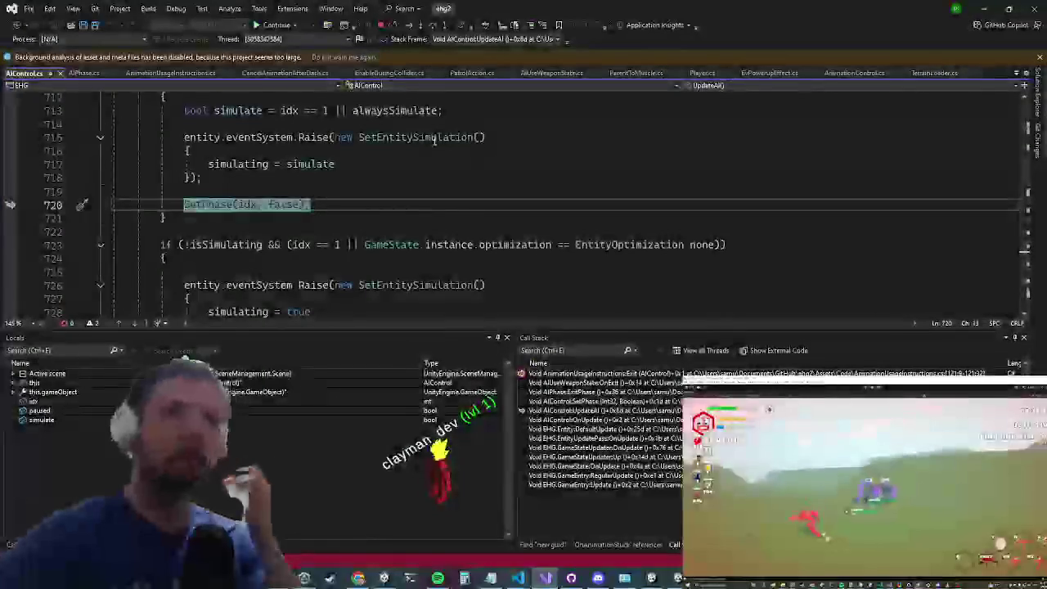
Step: Inspect alwaysSimulate, isSimulating, m_CurrentPhase and idx near line 711, then select the AIUseWeaponState.OnExit frame
click(376, 193)
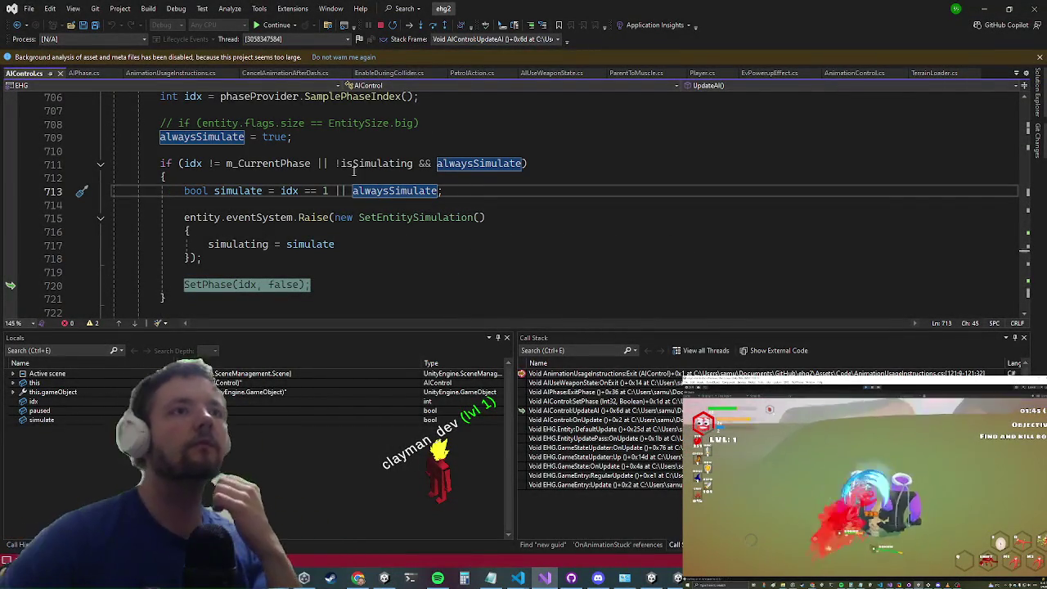
click(354, 166)
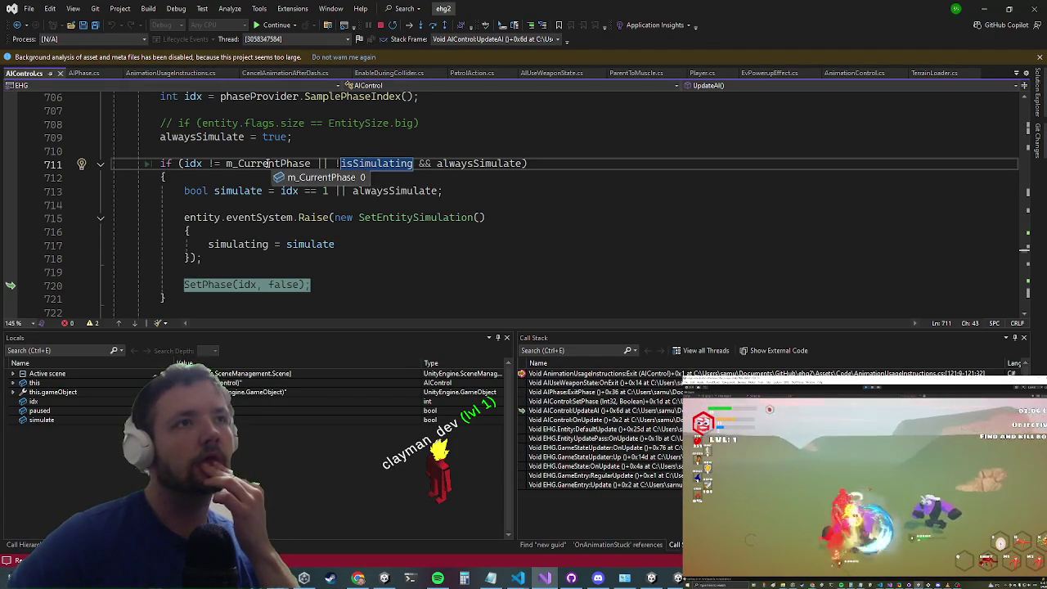
click(268, 164)
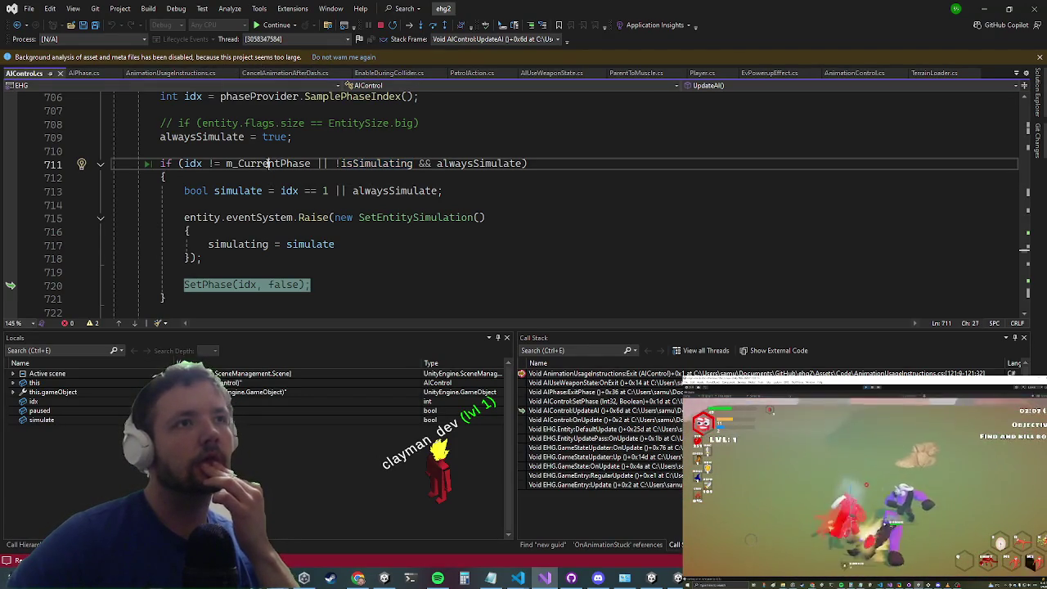
click(187, 164)
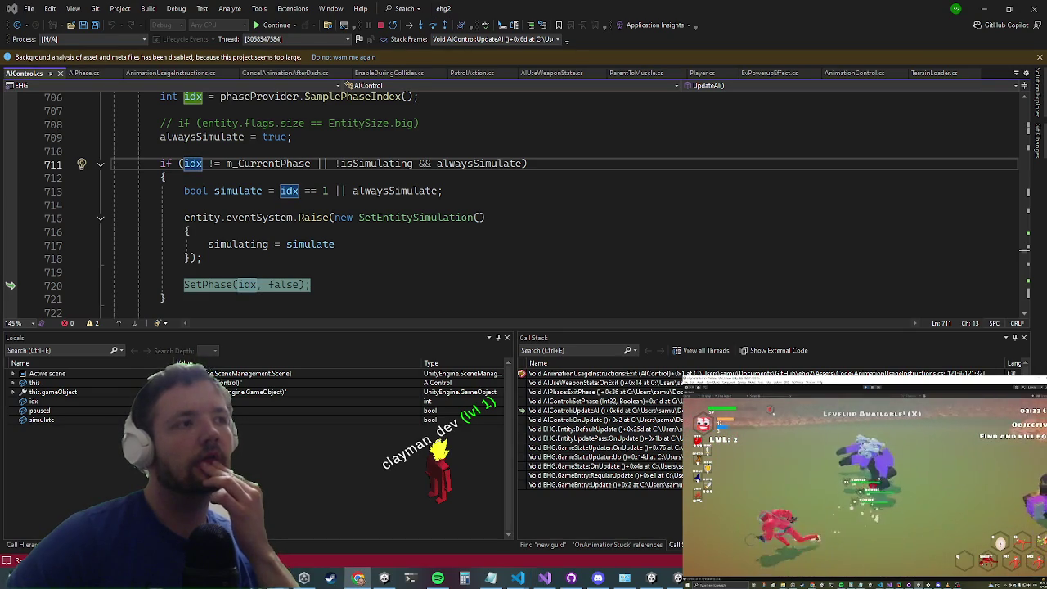
scroll(358, 218, up, 1)
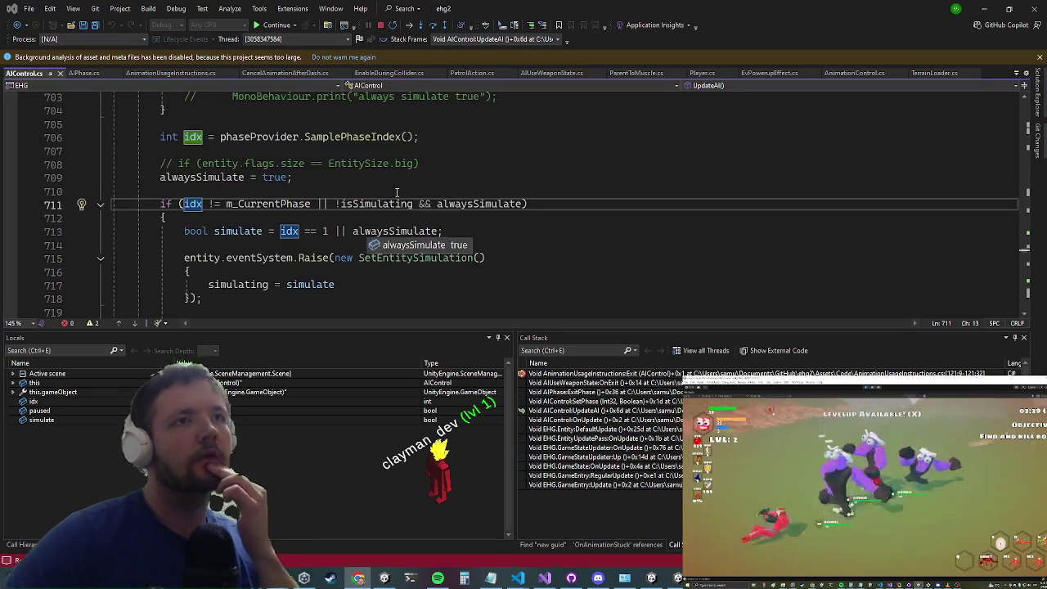
scroll(429, 157, up, 4)
scroll(428, 159, down, 5)
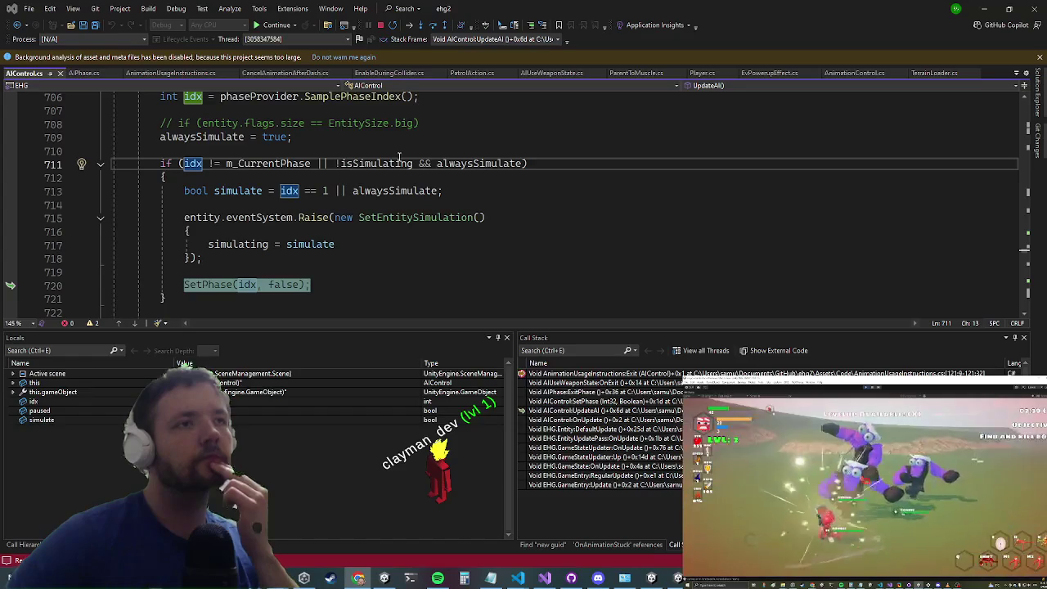
scroll(380, 209, down, 3)
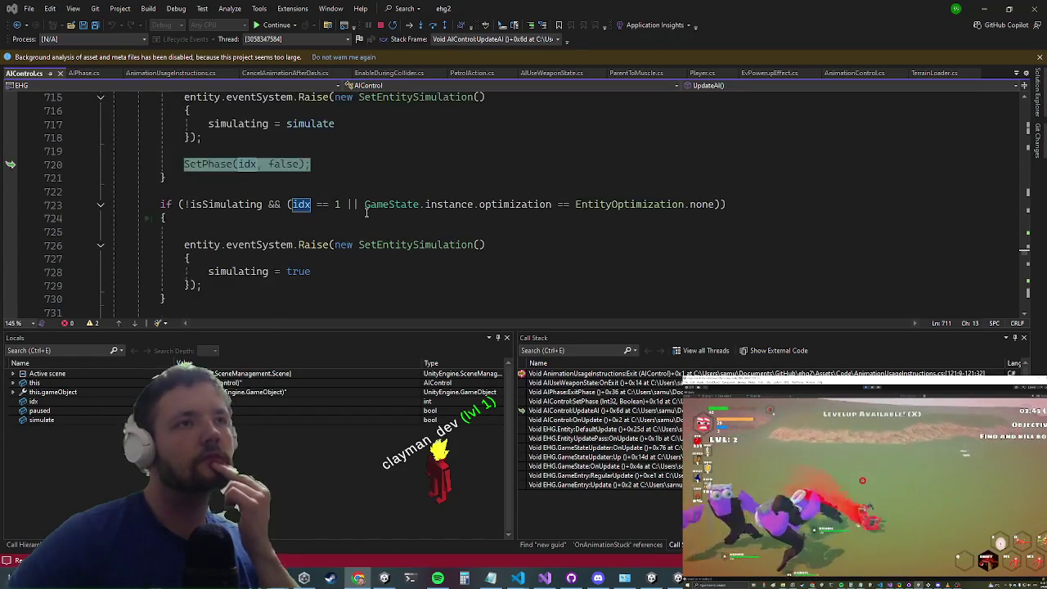
scroll(367, 213, up, 3)
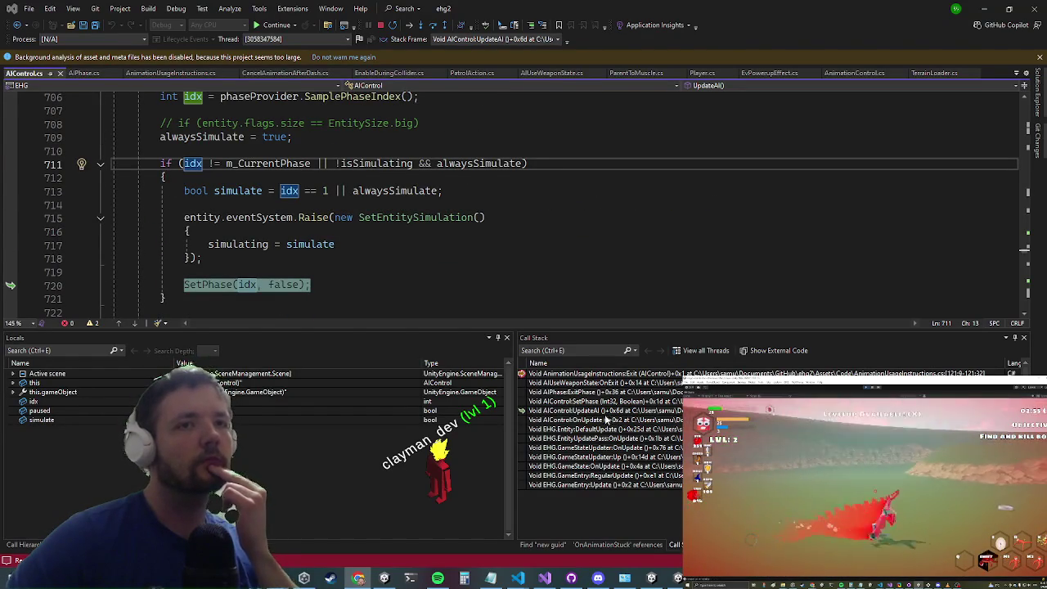
click(575, 384)
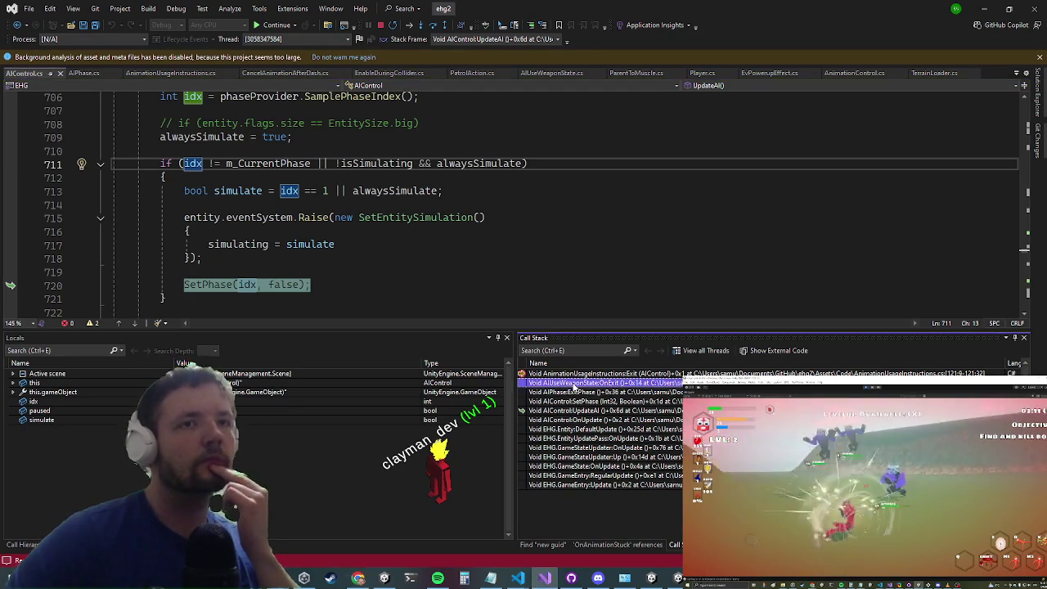
Step: Walk the call stack through AIPhase.ExitPhase and AIControl.SetPhase back to UpdateAI
double_click(575, 392)
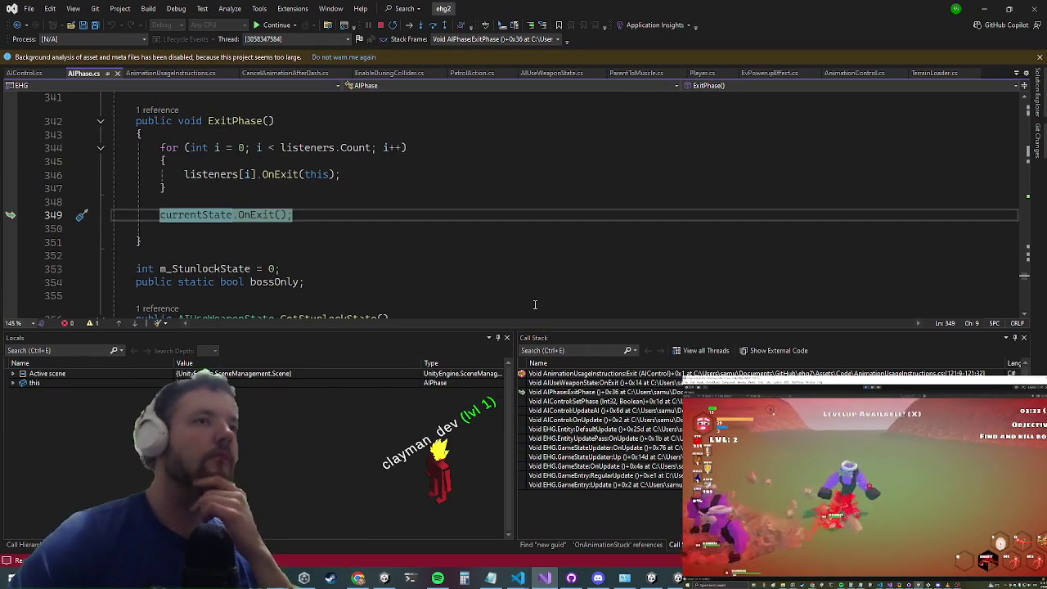
double_click(559, 402)
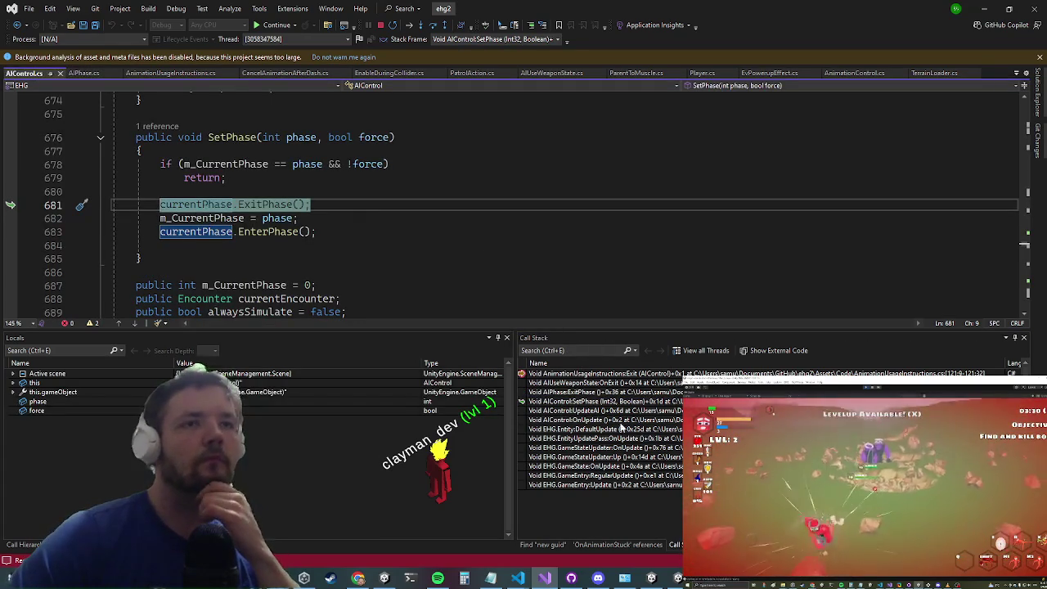
double_click(609, 411)
Step: Confirm alwaysSimulate is true and m_CurrentPhase is 0, then focus line 706's SamplePhaseIndex call
scroll(408, 229, up, 4)
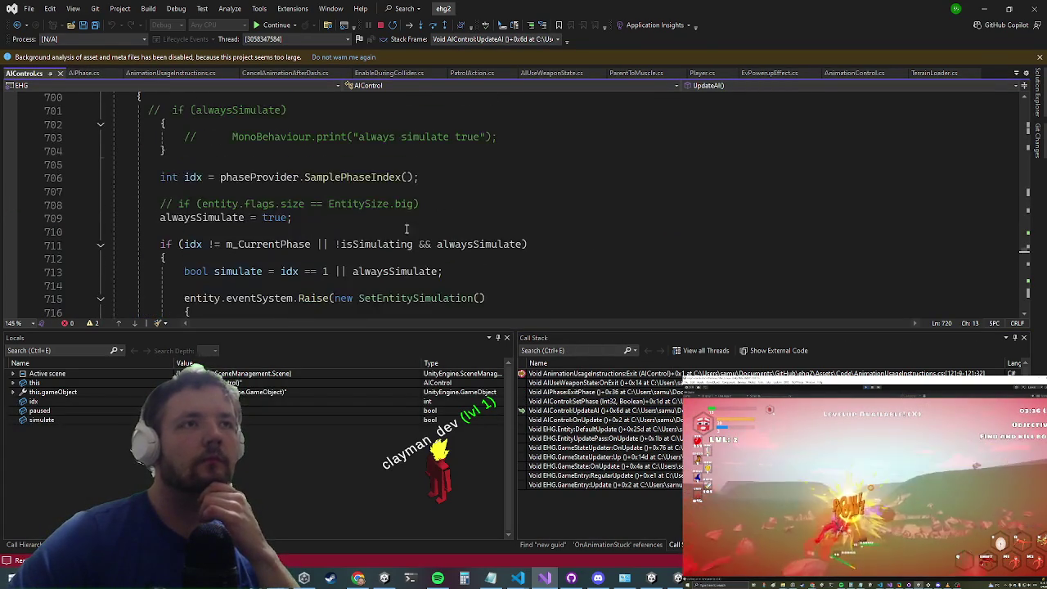
mouse_move(399, 277)
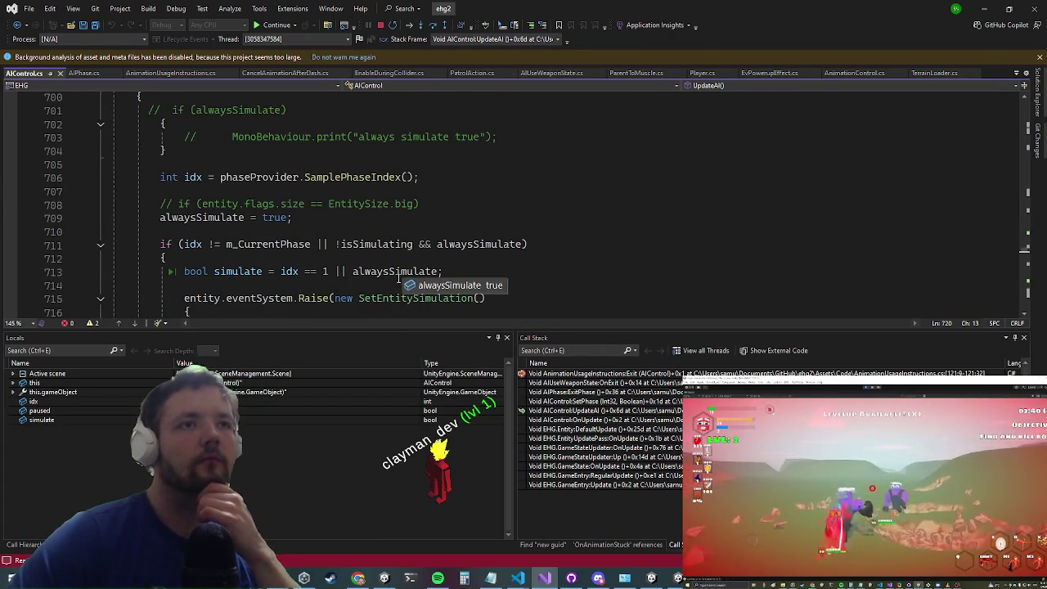
click(390, 273)
mouse_move(245, 250)
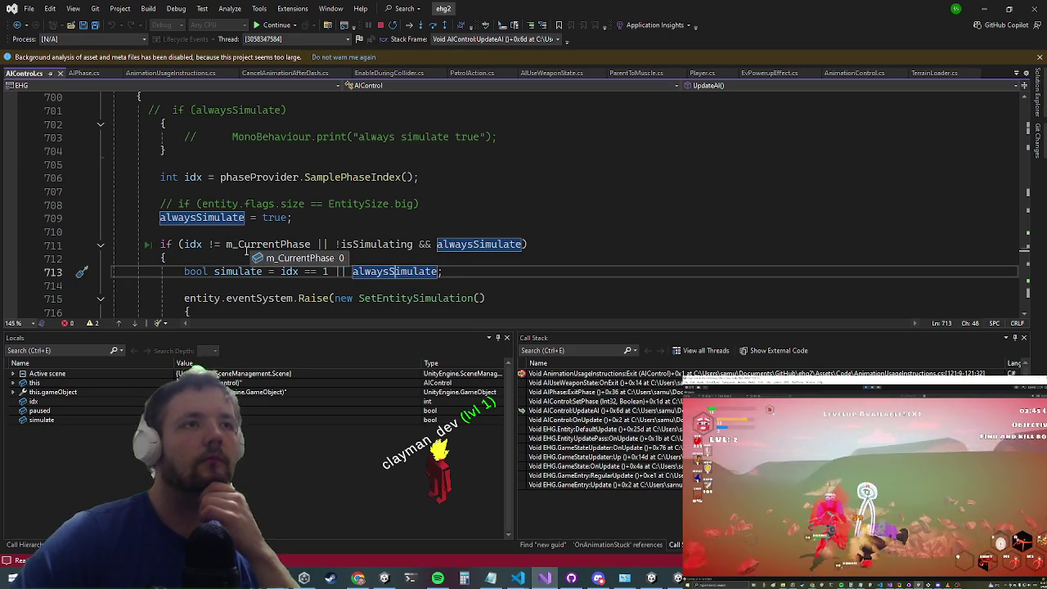
click(192, 245)
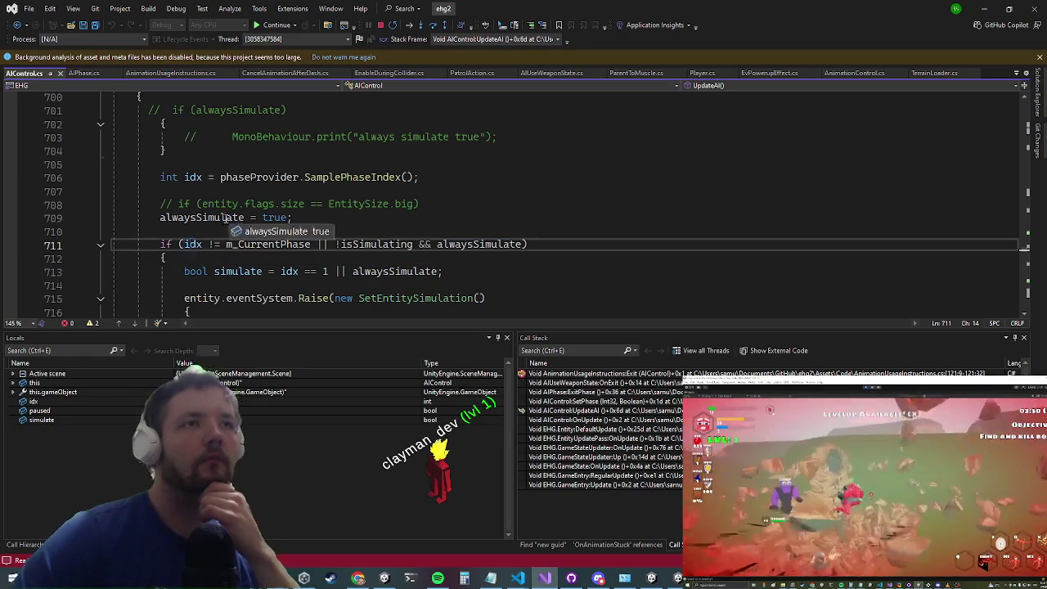
click(400, 167)
click(344, 177)
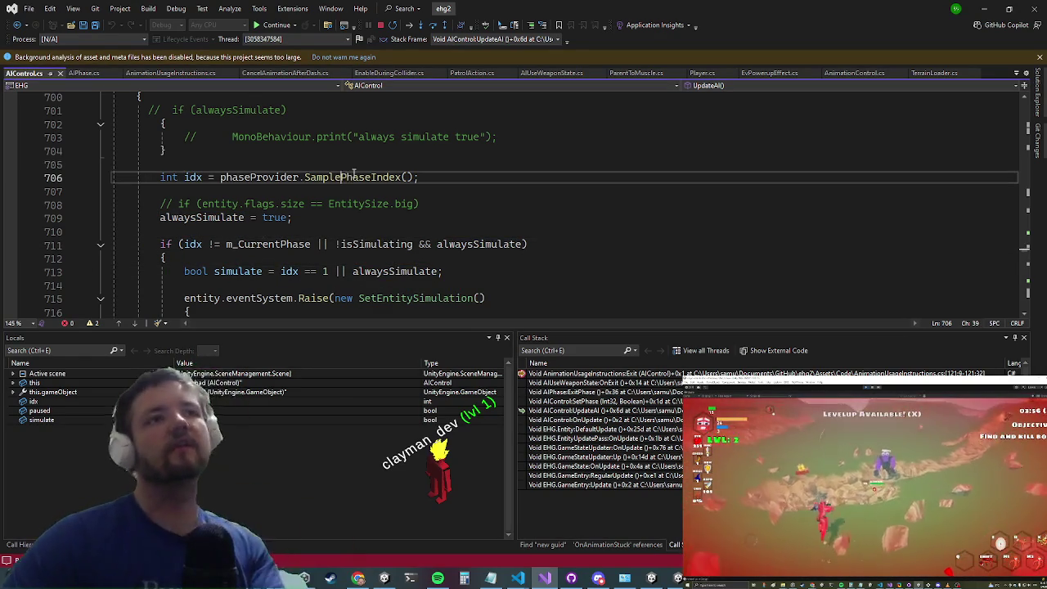
Step: Go to SamplePhaseIndex's definition and list all of its references
ctrl+click(354, 174)
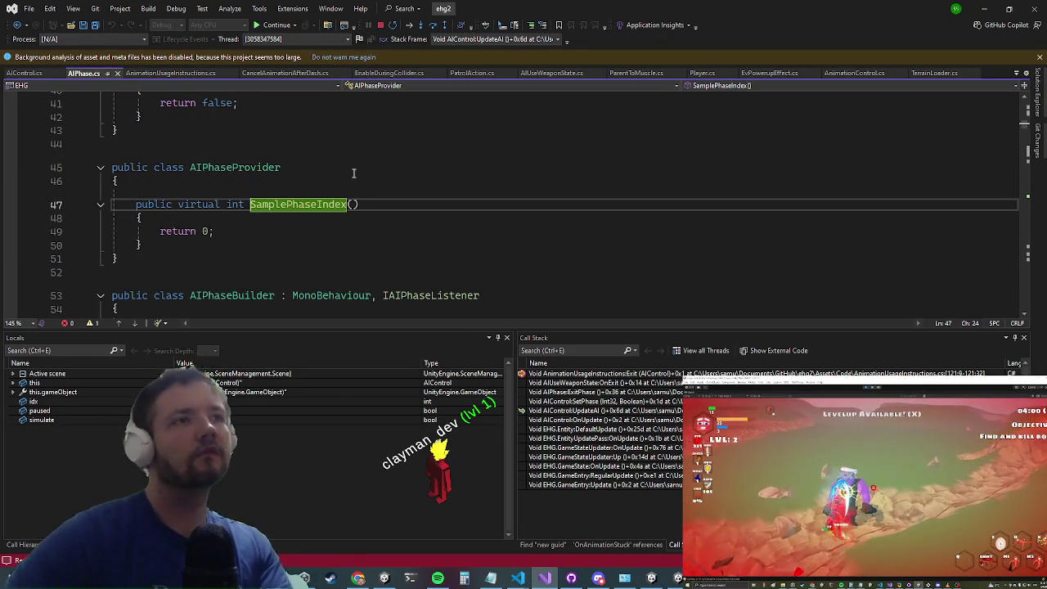
scroll(283, 196, down, 4)
scroll(278, 196, up, 4)
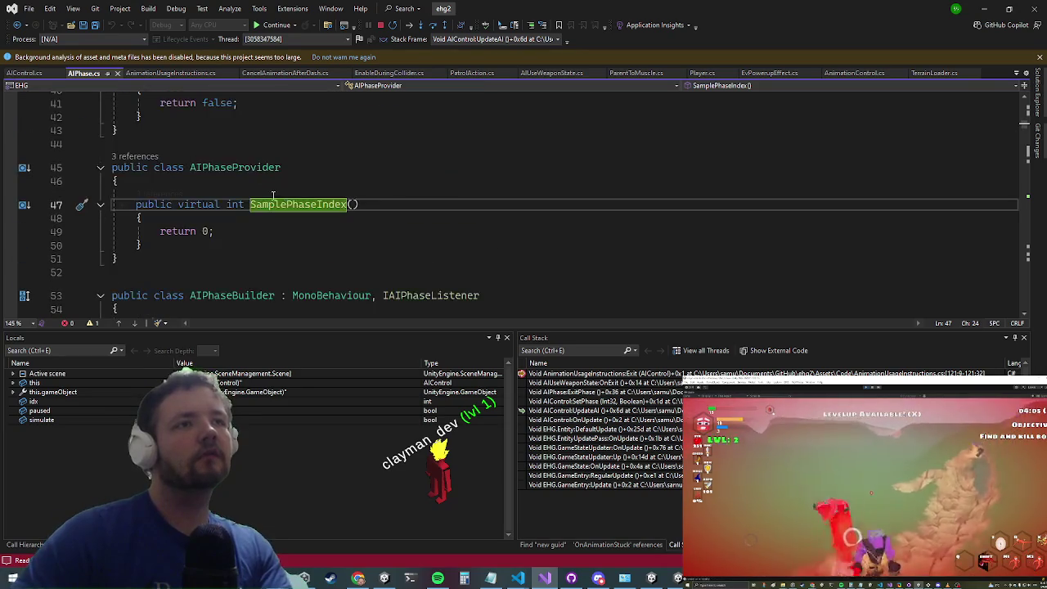
right_click(276, 208)
click(353, 276)
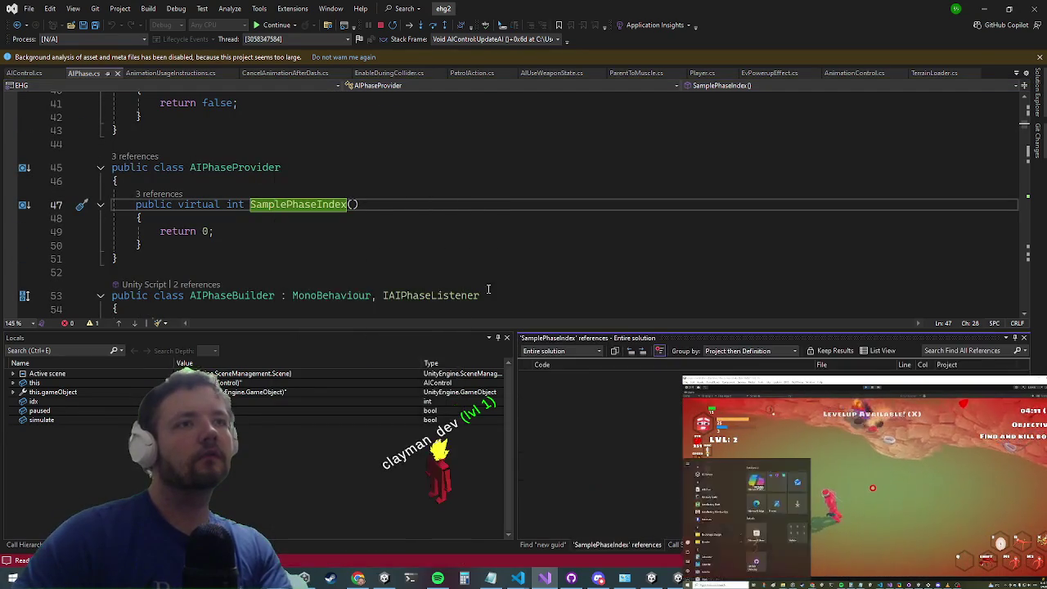
Step: Browse the reference results and open DistancePhaseProvider.cs's SamplePhaseIndex override
click(577, 407)
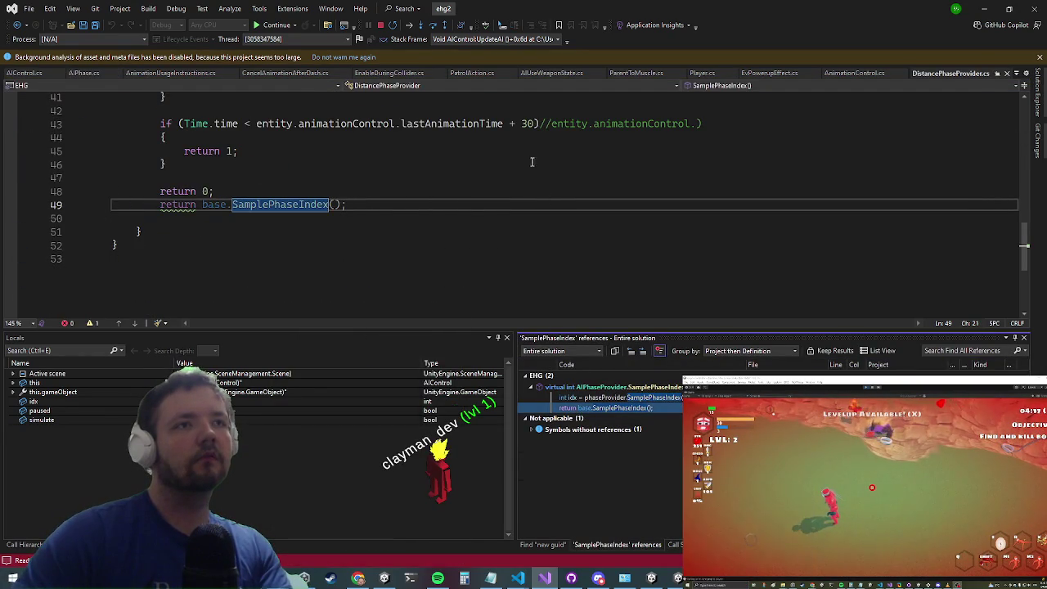
click(586, 398)
click(532, 430)
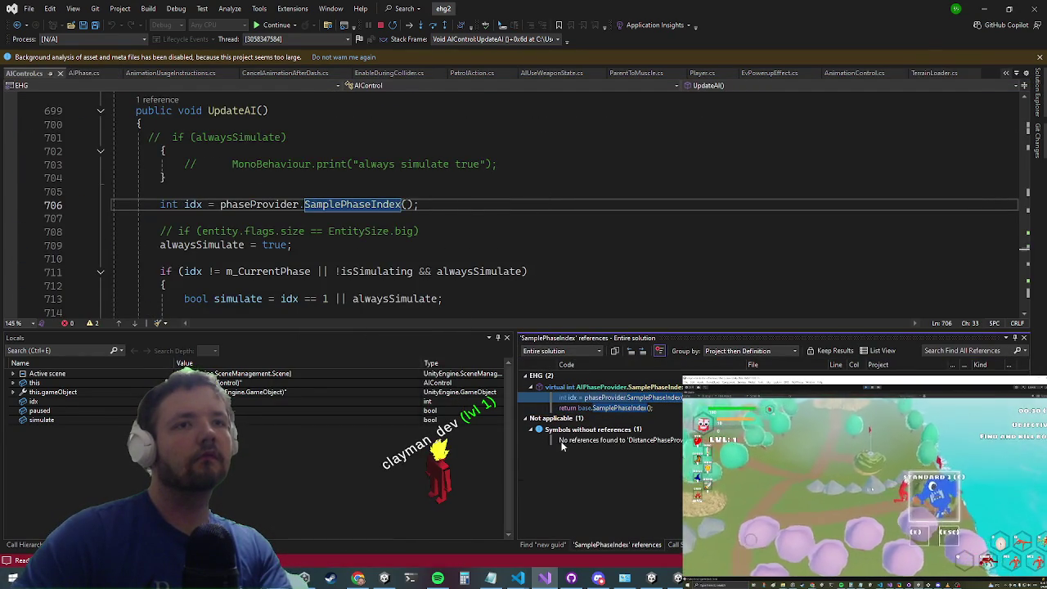
click(576, 440)
scroll(568, 189, down, 2)
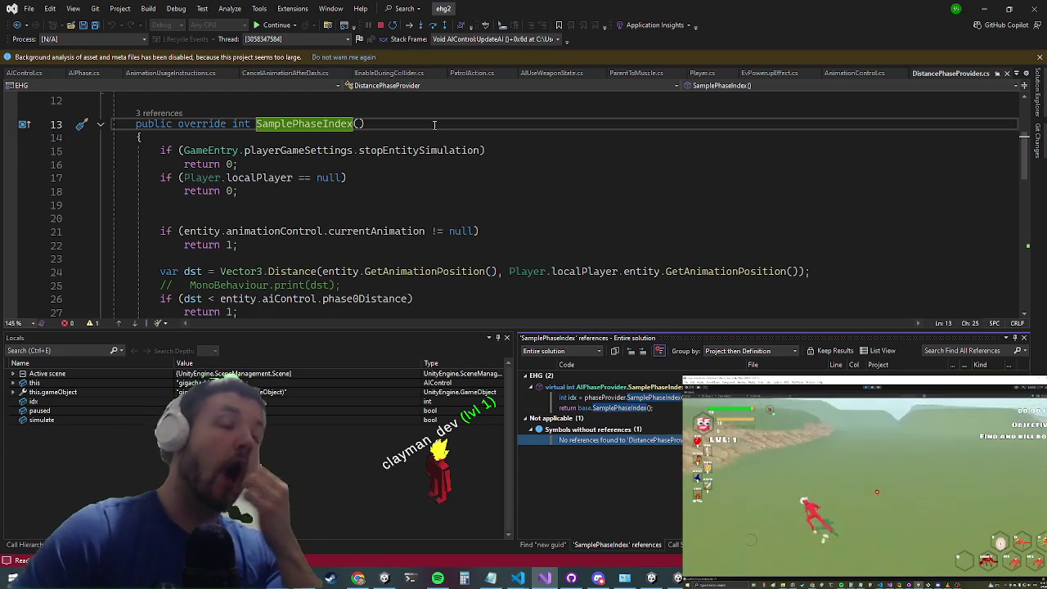
scroll(500, 180, down, 1)
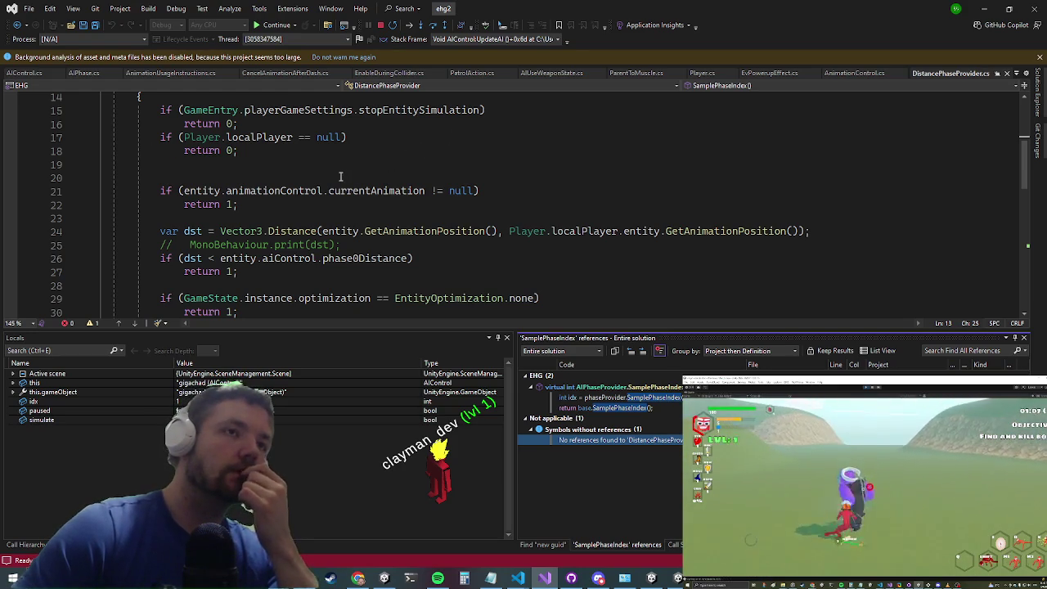
scroll(339, 173, down, 2)
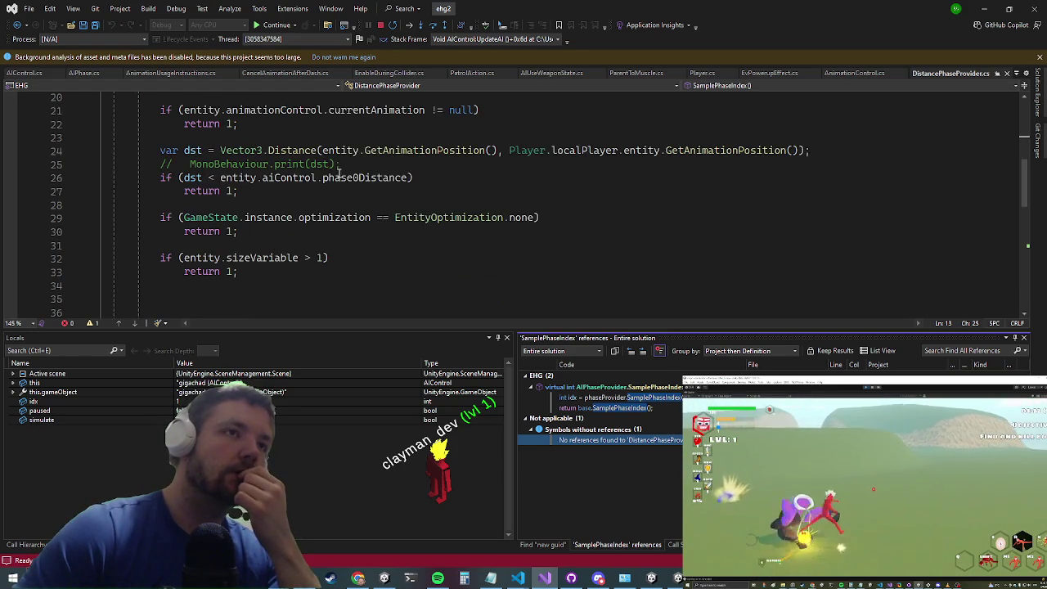
scroll(343, 172, up, 2)
click(356, 177)
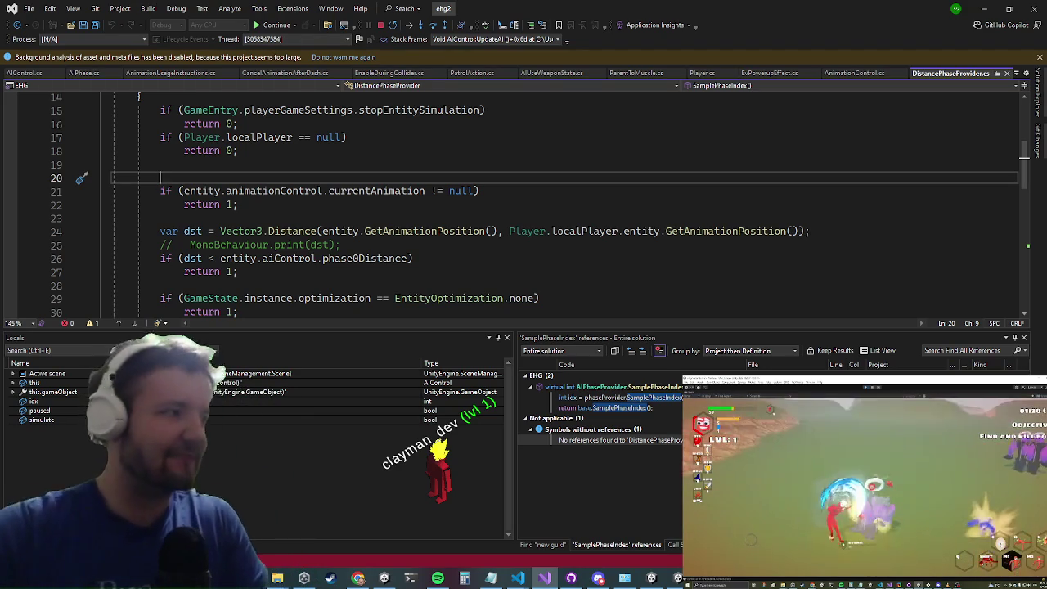
scroll(259, 217, up, 2)
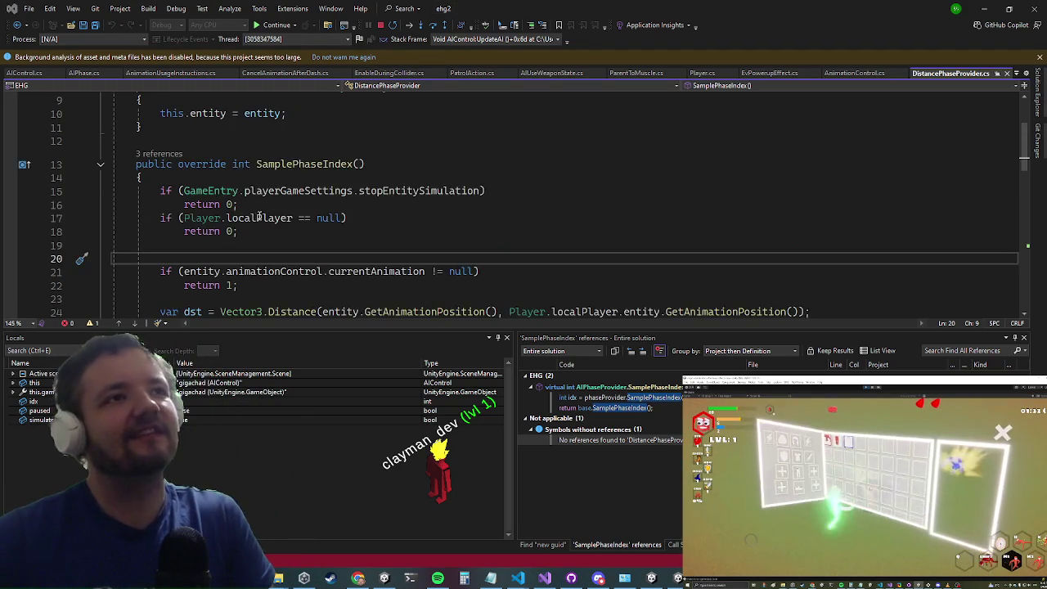
click(181, 275)
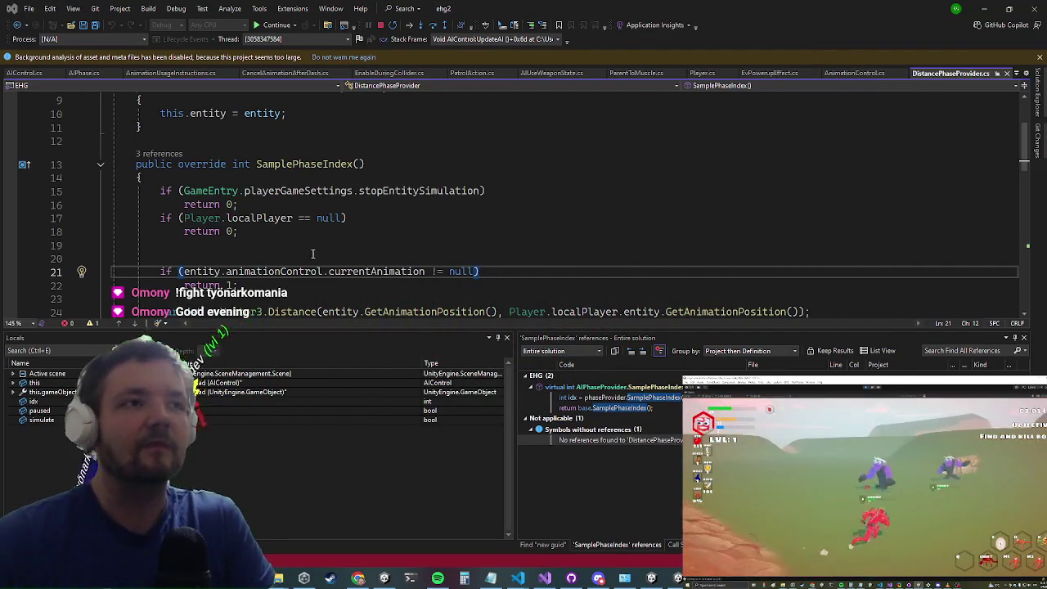
click(286, 259)
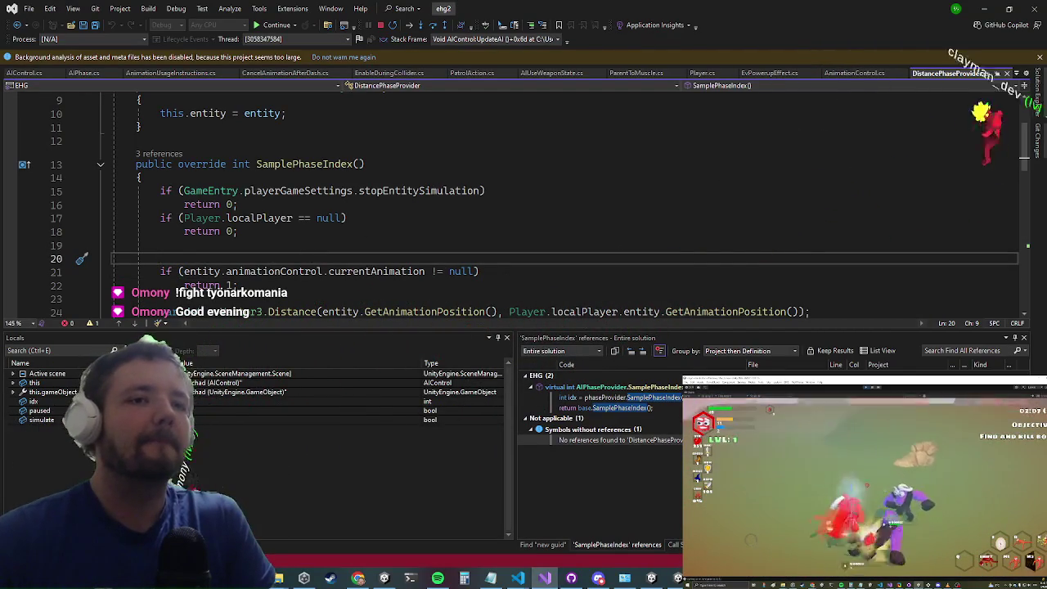
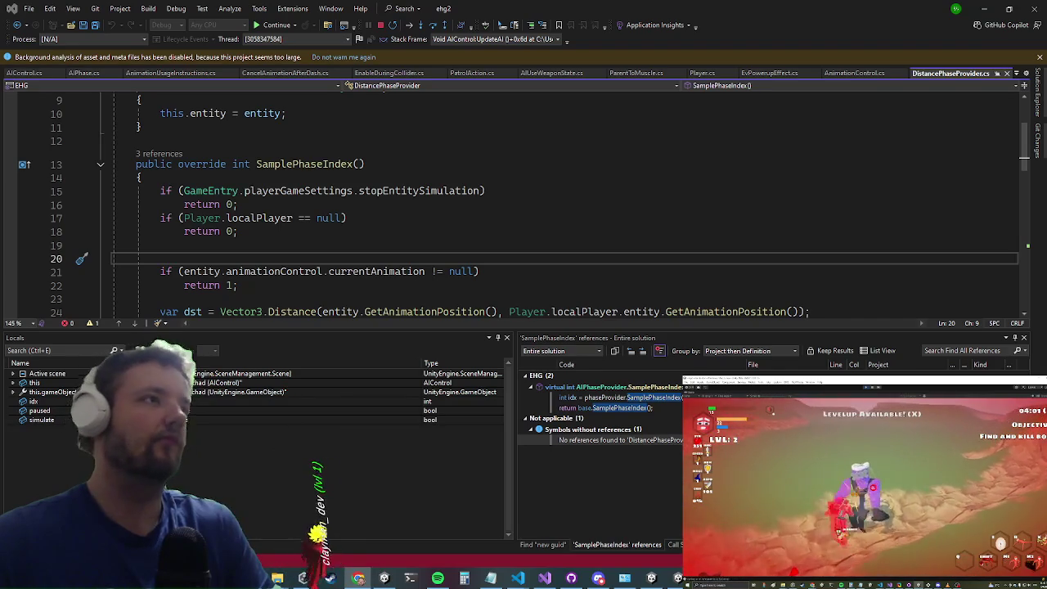
Step: Wrap the currentAnimation null check in DistancePhaseProvider.cs in /* */ and stop debugging
scroll(445, 194, down, 2)
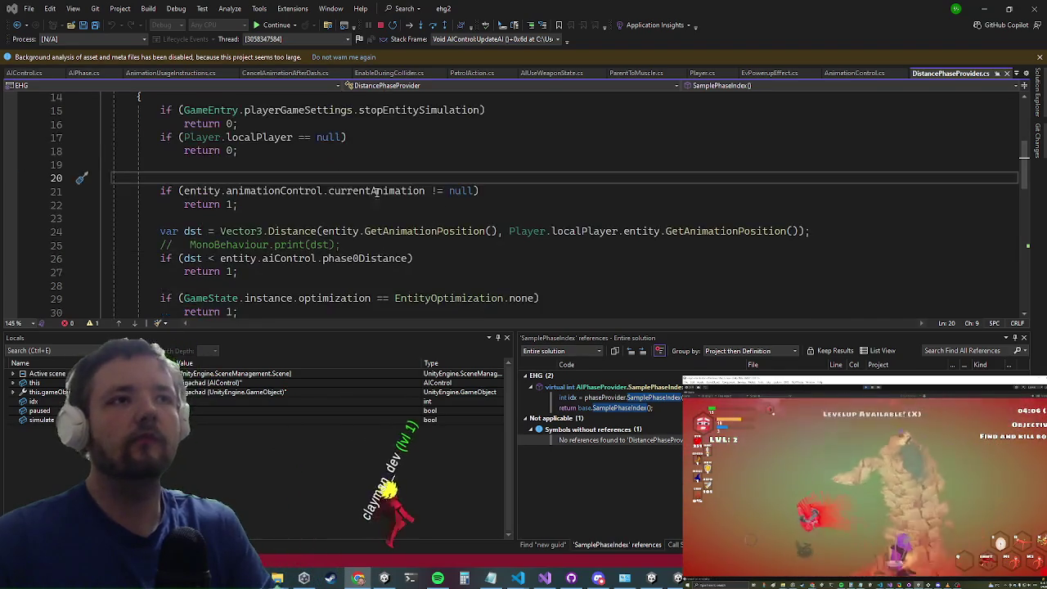
click(230, 217)
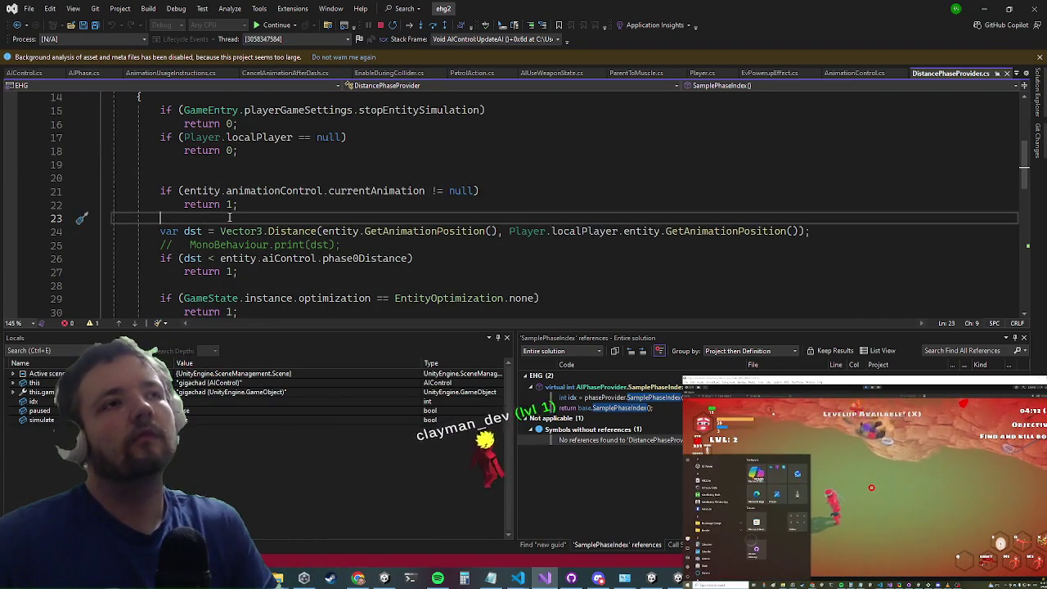
text(*)
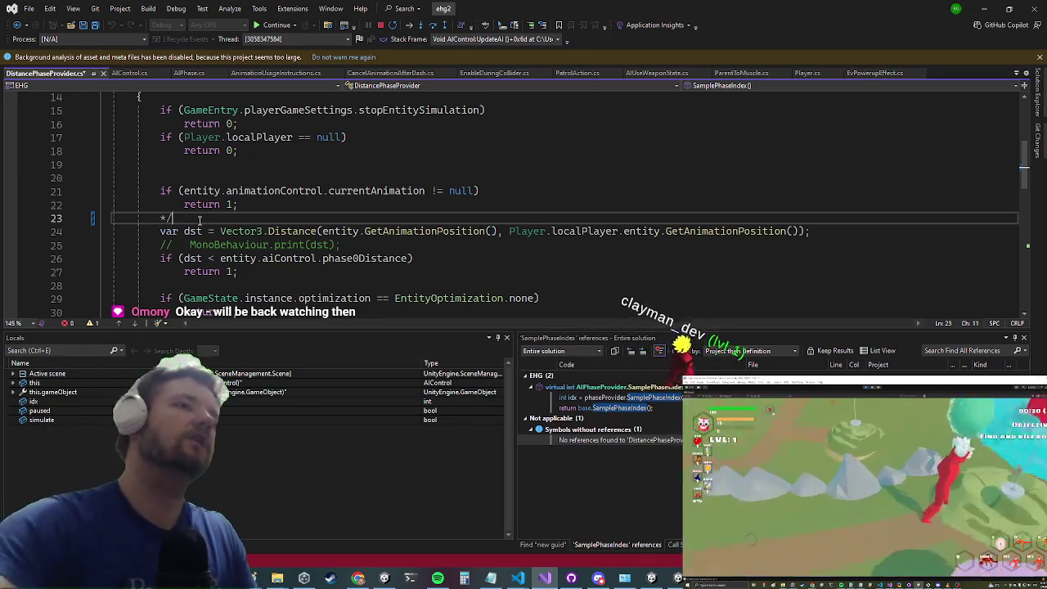
text(/)
key(Up)
key(Up)
key(Up)
text(/*)
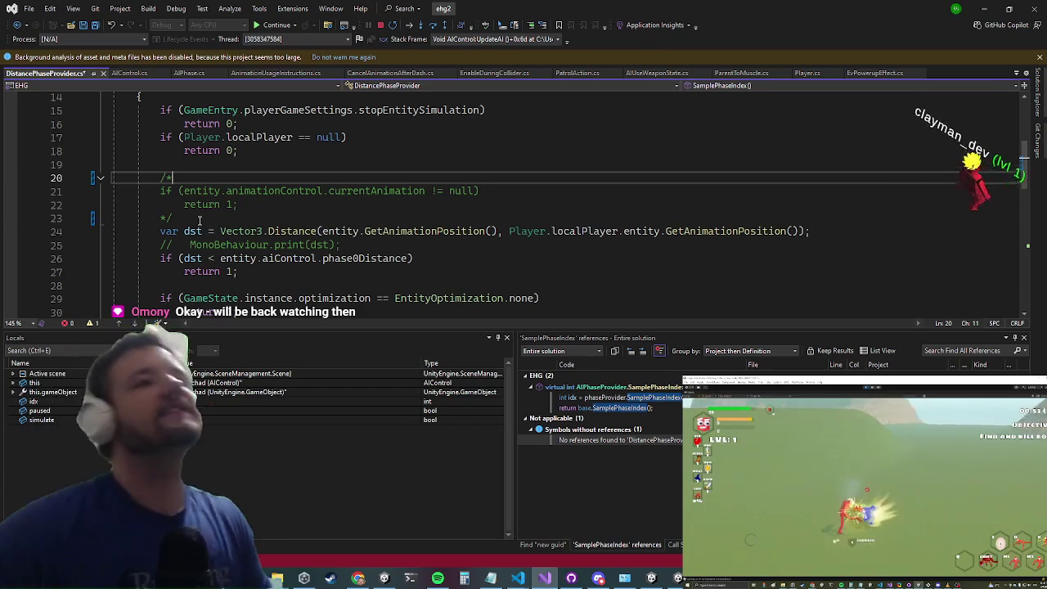
scroll(442, 167, down, 2)
scroll(442, 167, up, 1)
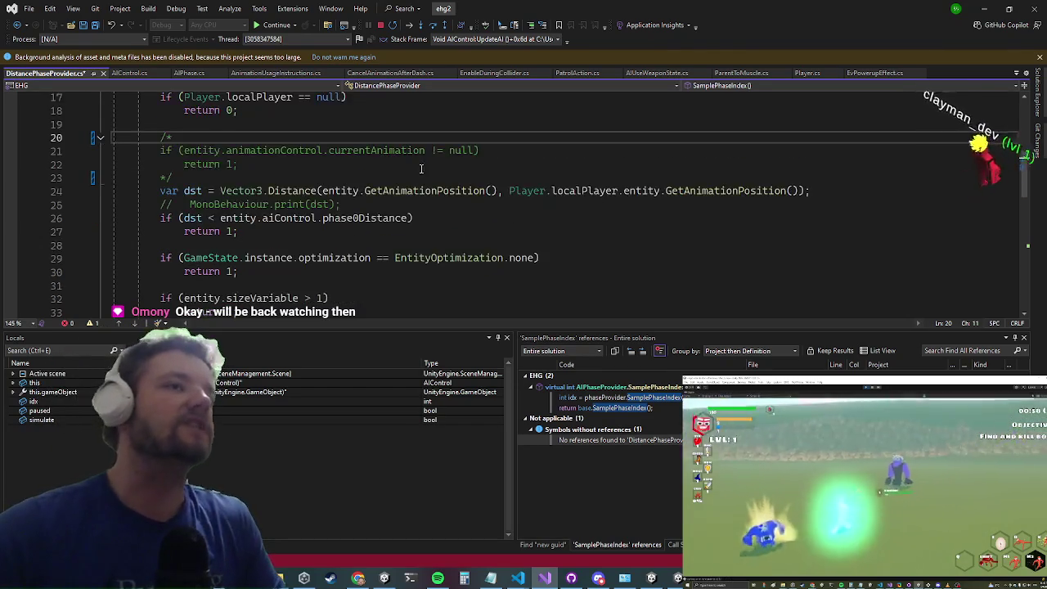
mouse_move(238, 165)
mouse_down()
mouse_move(191, 113)
mouse_move(161, 140)
mouse_up()
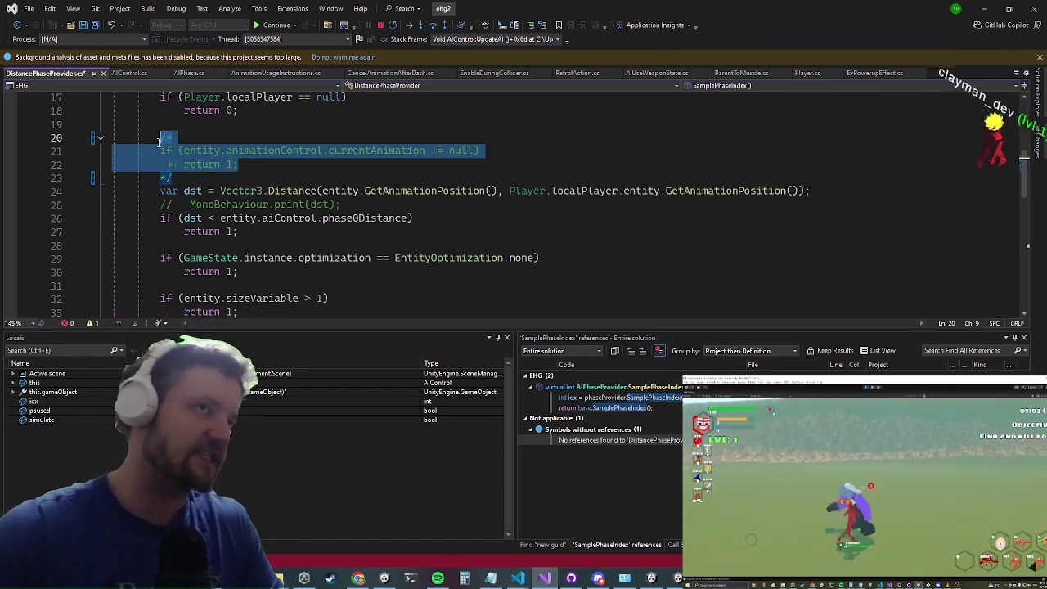
click(315, 153)
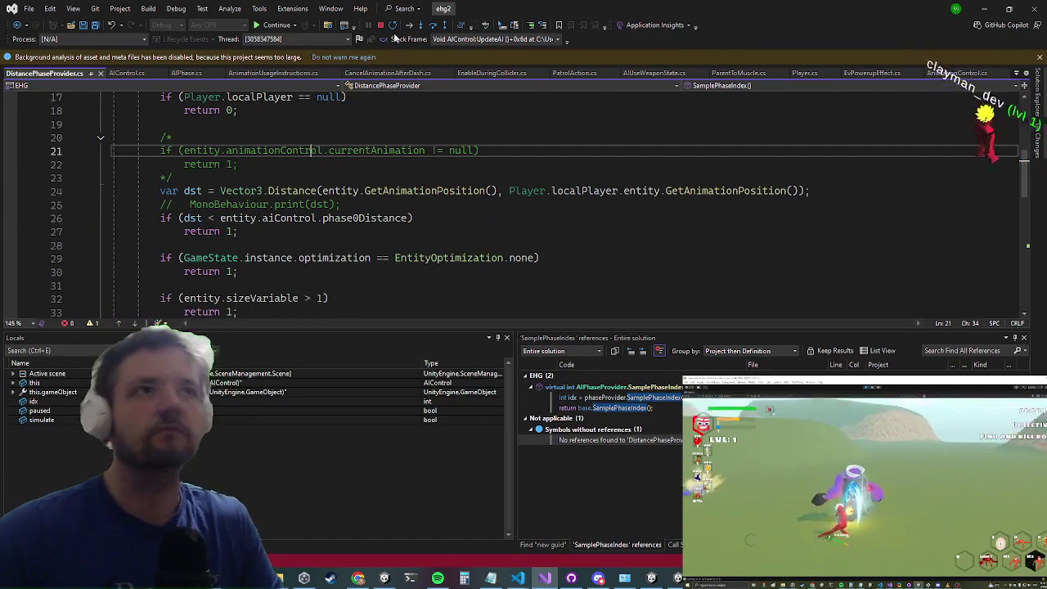
click(376, 24)
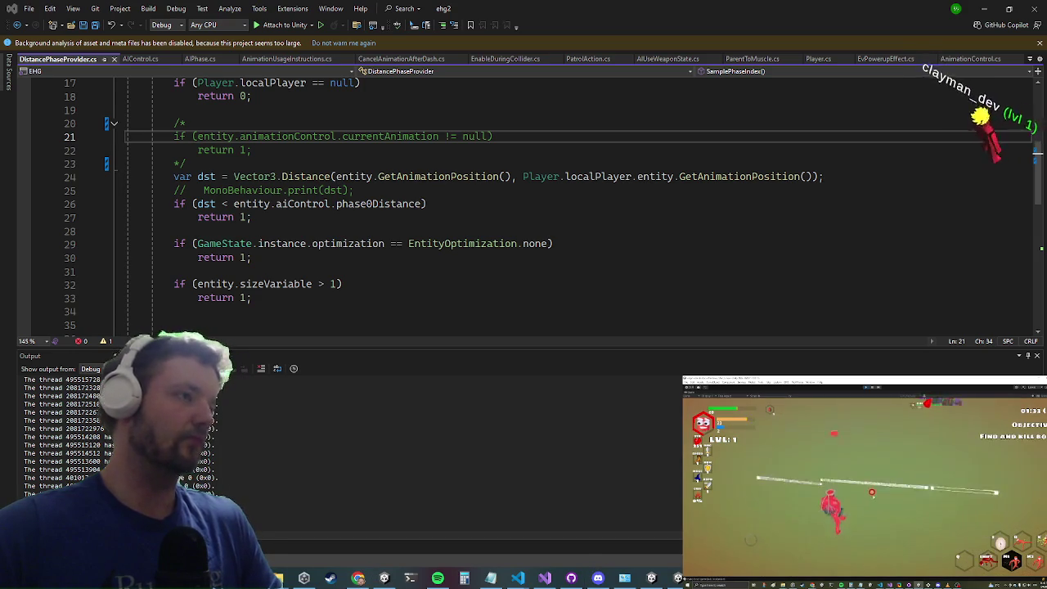
Step: Minimize Visual Studio to watch the fresh game run, then return and reattach the debugger to Unity
click(984, 8)
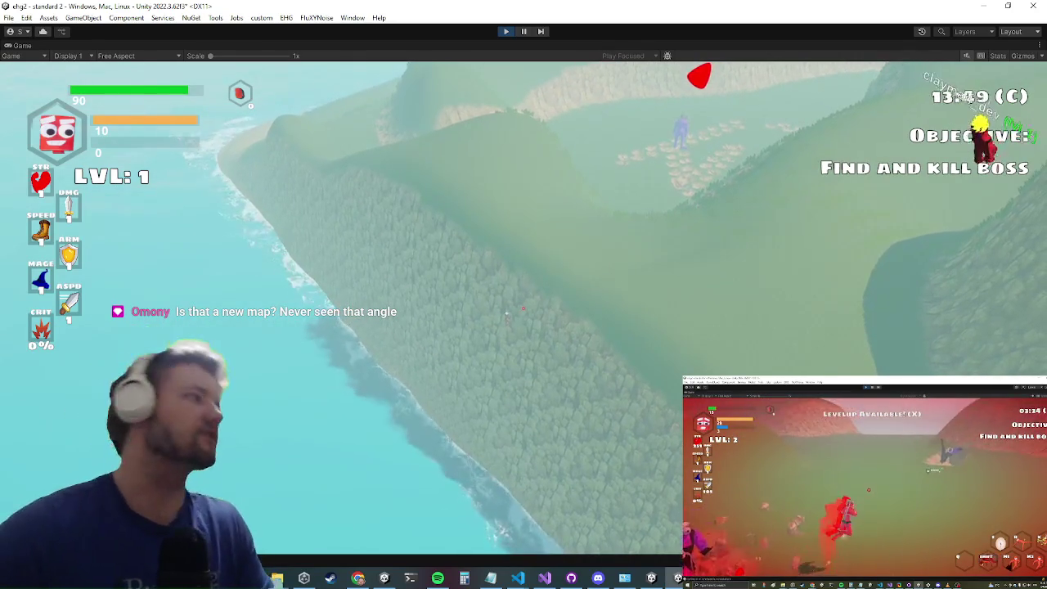
key(alt+Tab)
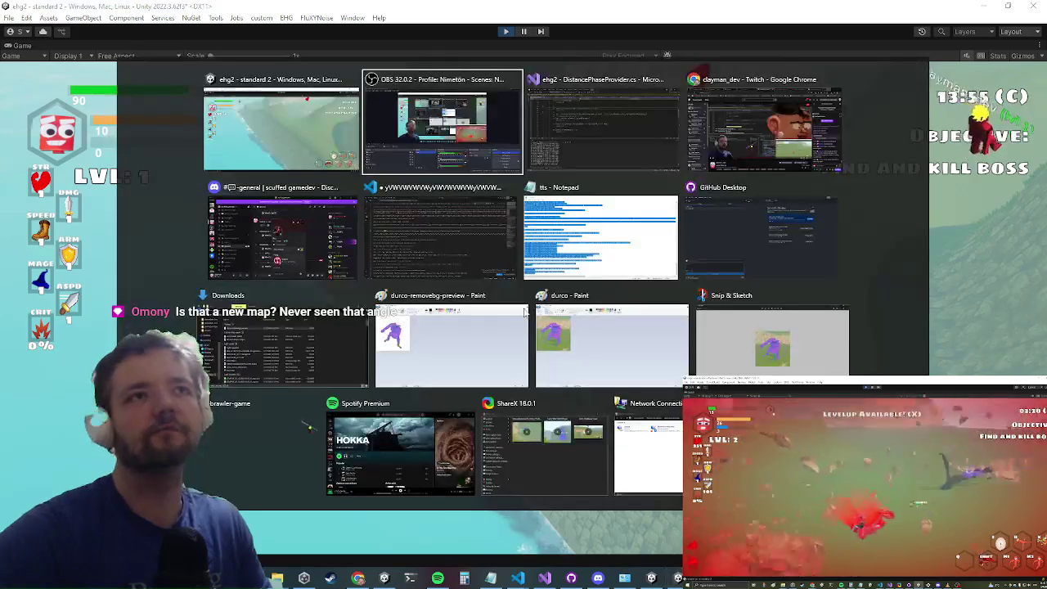
key(alt+Tab)
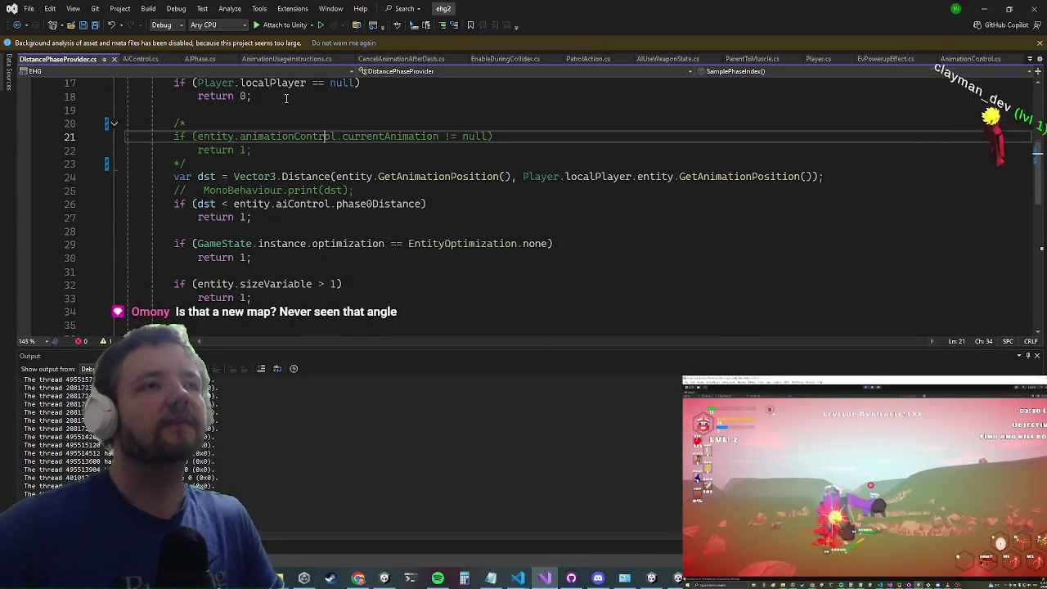
click(276, 26)
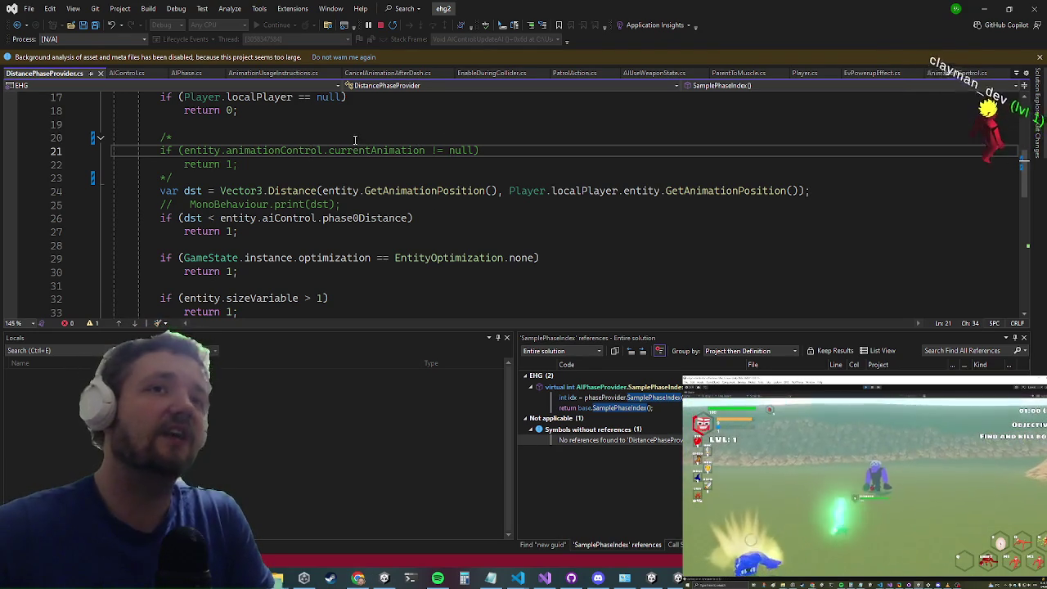
Step: Minimize Visual Studio and play until the breakpoint in AnimationUsageInstructions' Exit method hits
scroll(360, 141, down, 3)
scroll(358, 151, up, 3)
scroll(360, 145, up, 1)
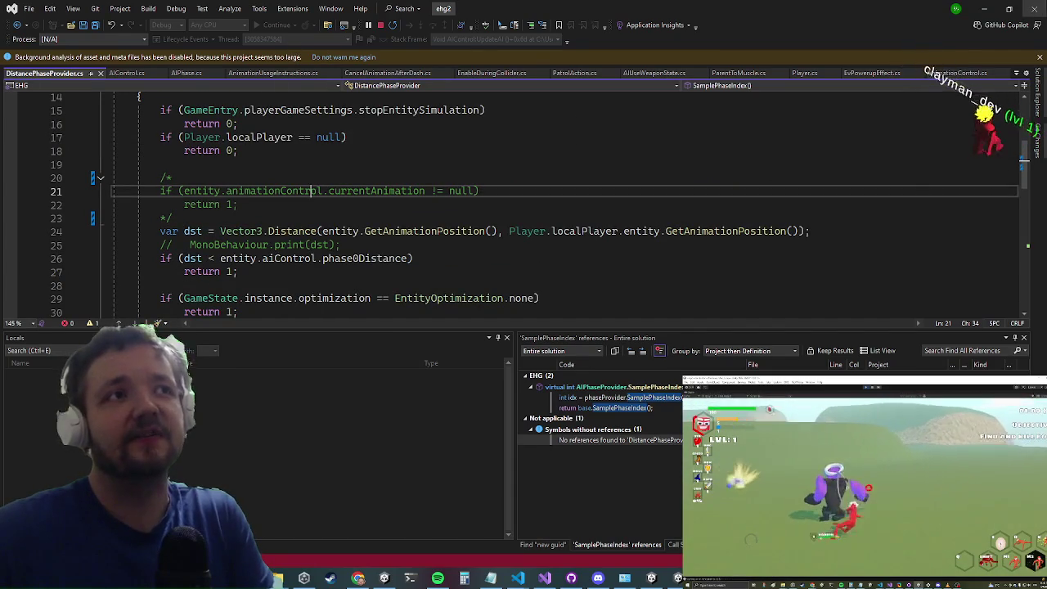
click(988, 7)
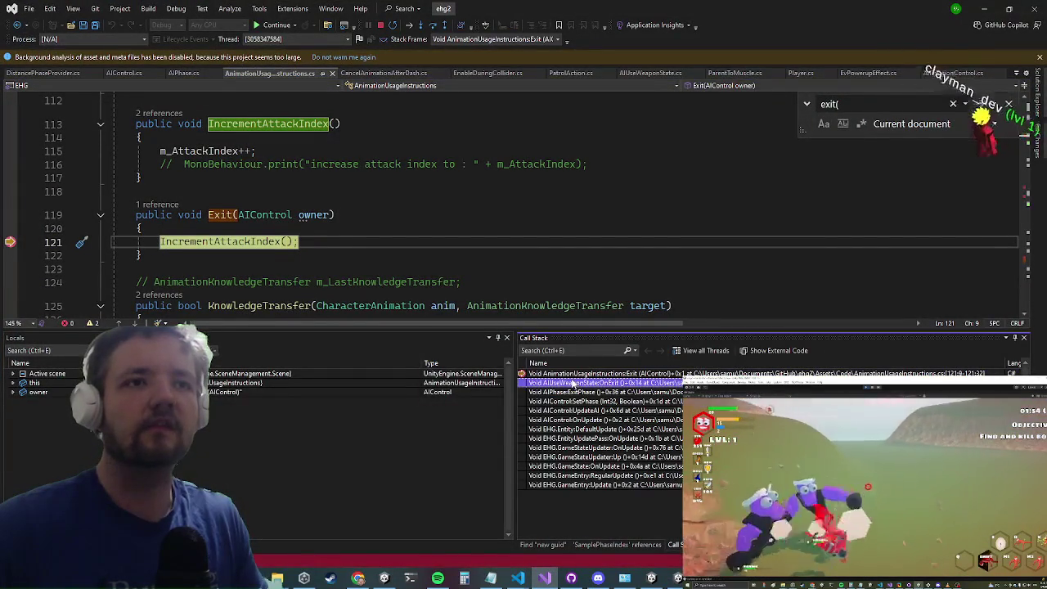
Step: Walk up the Call Stack through OnExit, ExitPhase and SetPhase to the UpdateAI caller
double_click(576, 382)
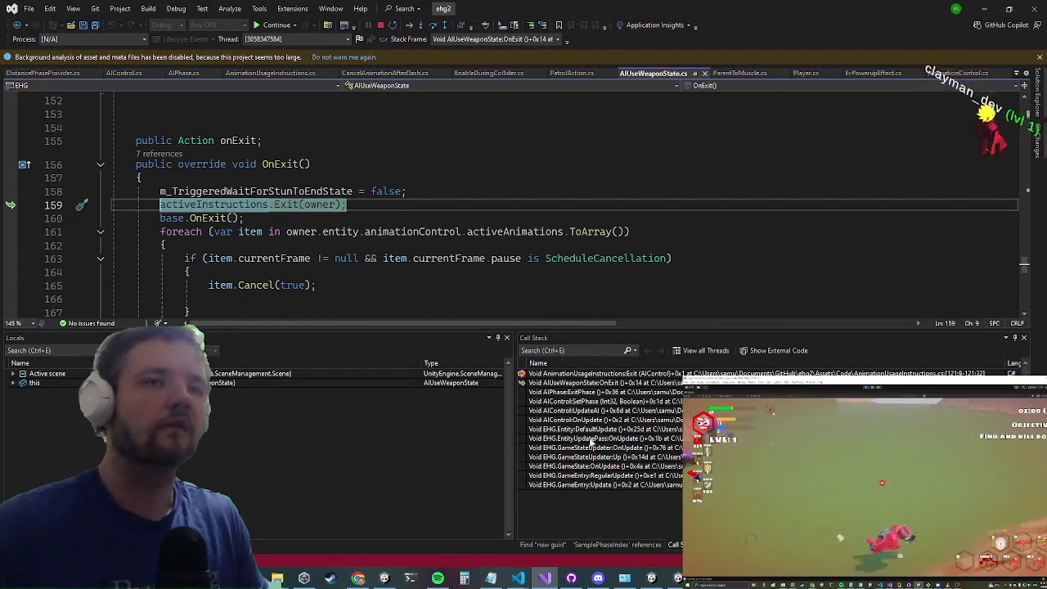
double_click(573, 392)
click(561, 402)
double_click(562, 402)
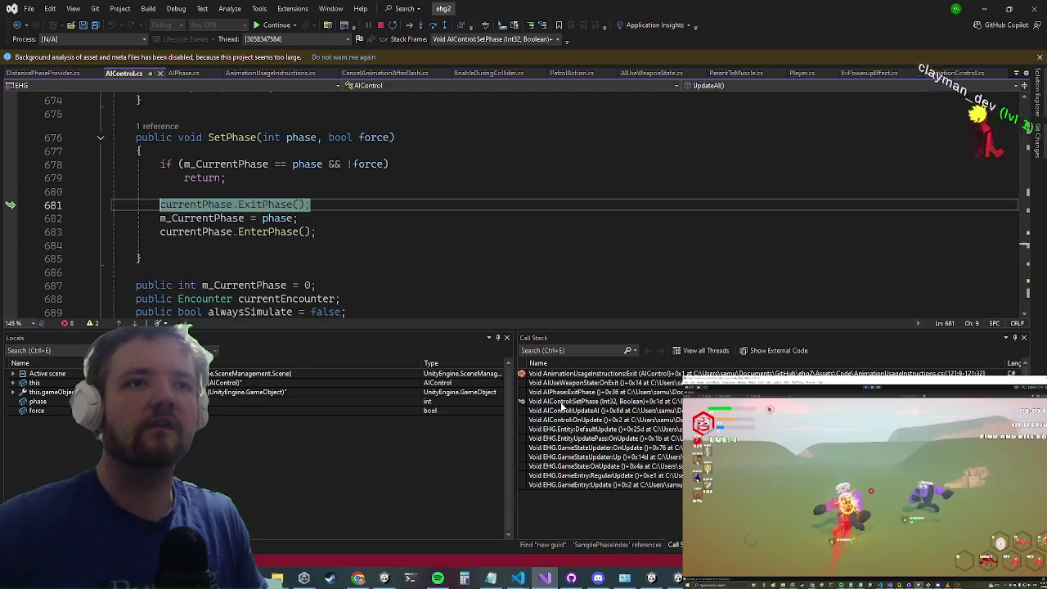
double_click(560, 411)
Step: Go to the definition of the SamplePhaseIndex call in UpdateAI
scroll(327, 226, up, 2)
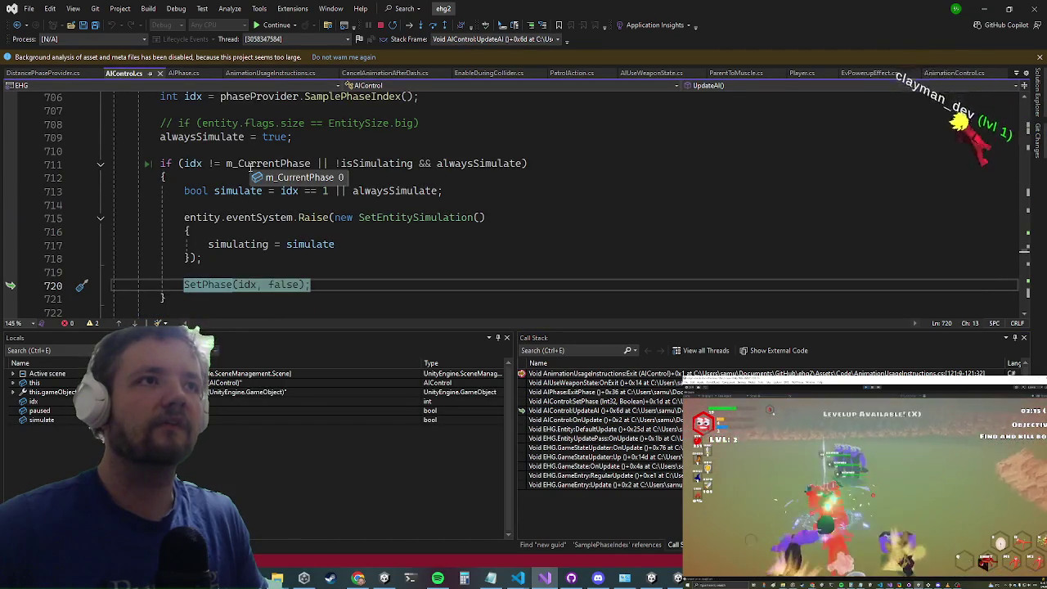
scroll(200, 161, up, 2)
click(190, 151)
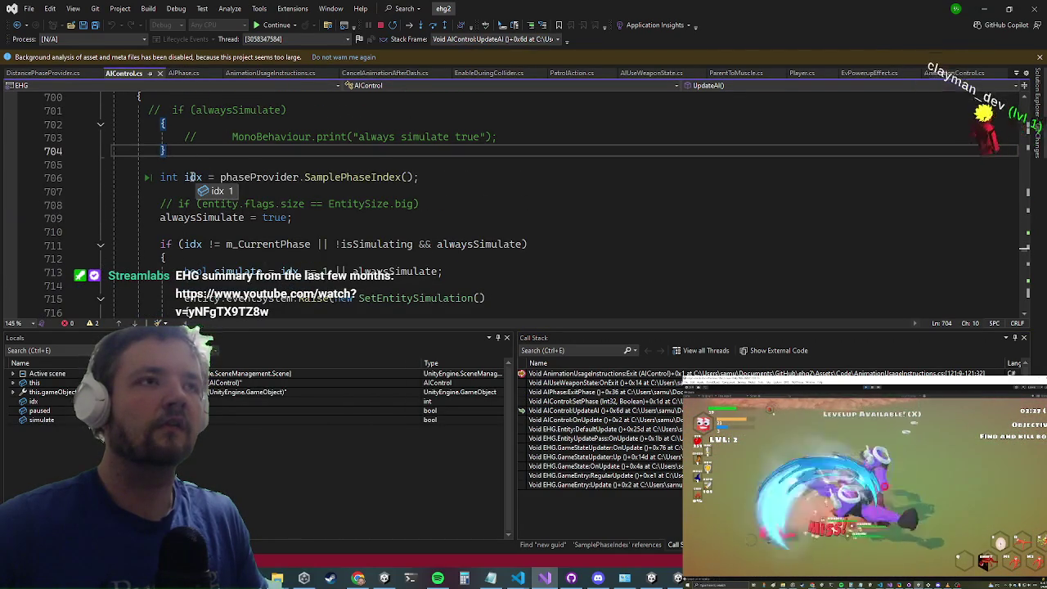
mouse_move(252, 178)
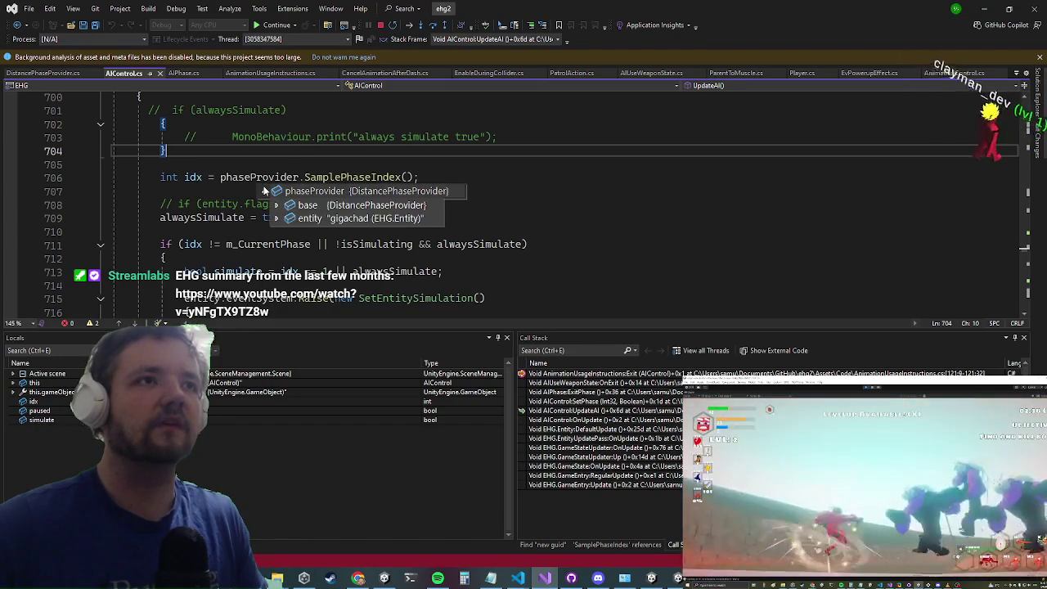
click(343, 177)
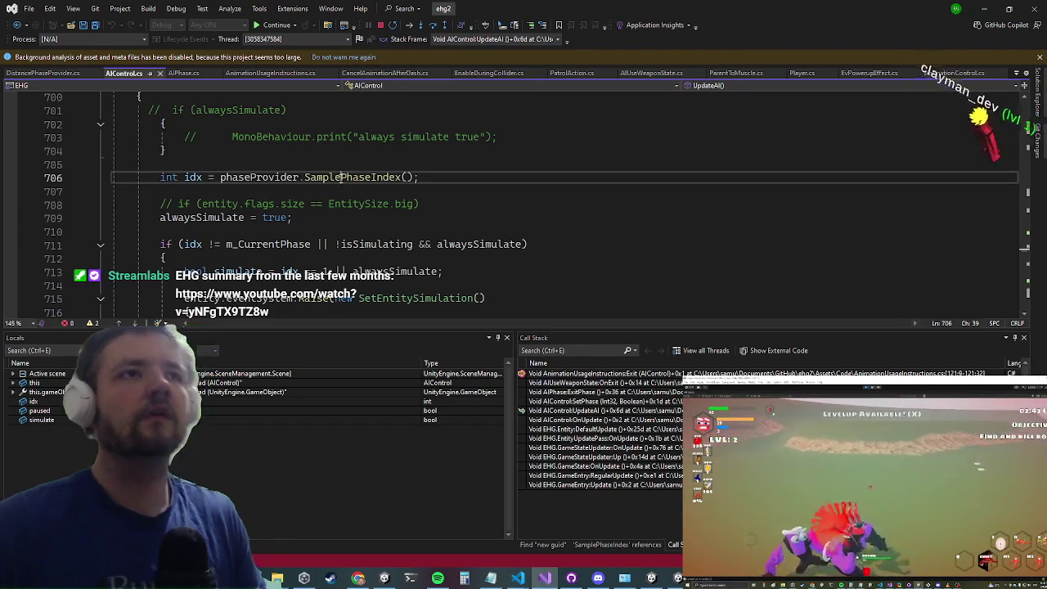
key(F12)
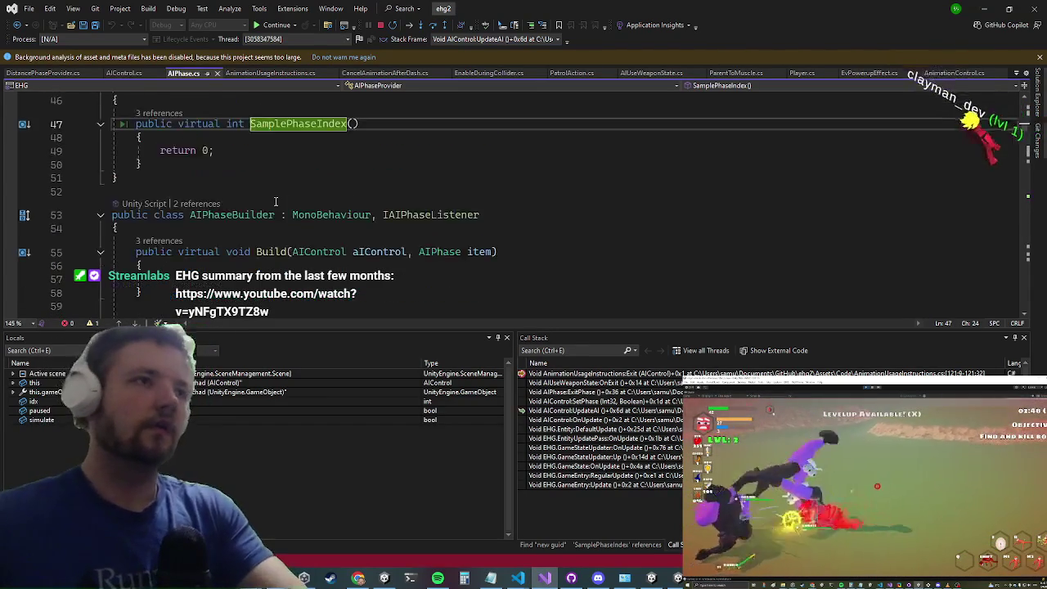
Step: Find all references to SamplePhaseIndex and open the base call in DistancePhaseProvider
right_click(296, 210)
key(Escape)
right_click(275, 201)
click(311, 279)
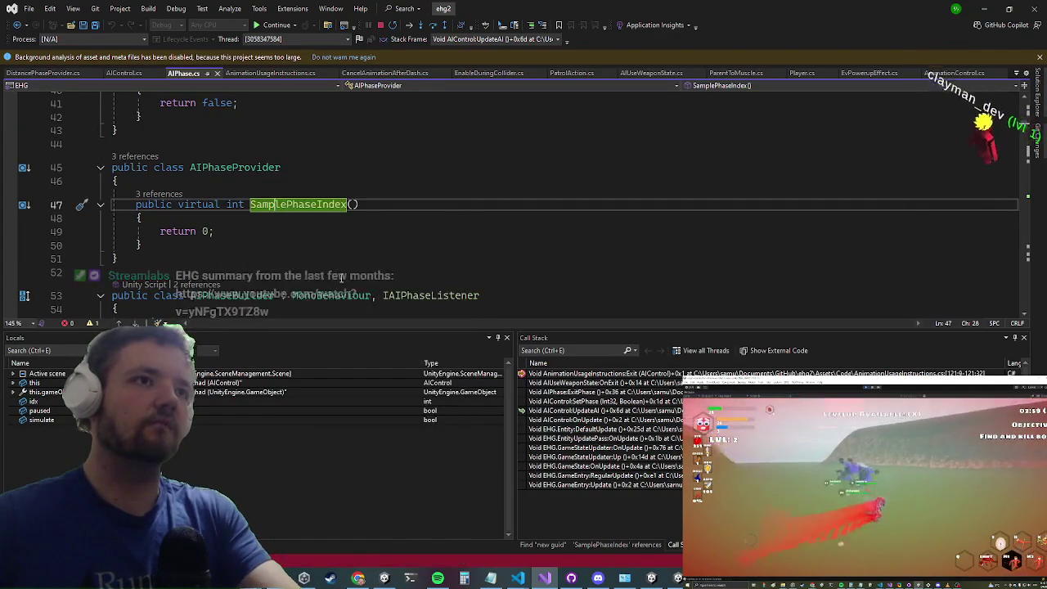
double_click(606, 408)
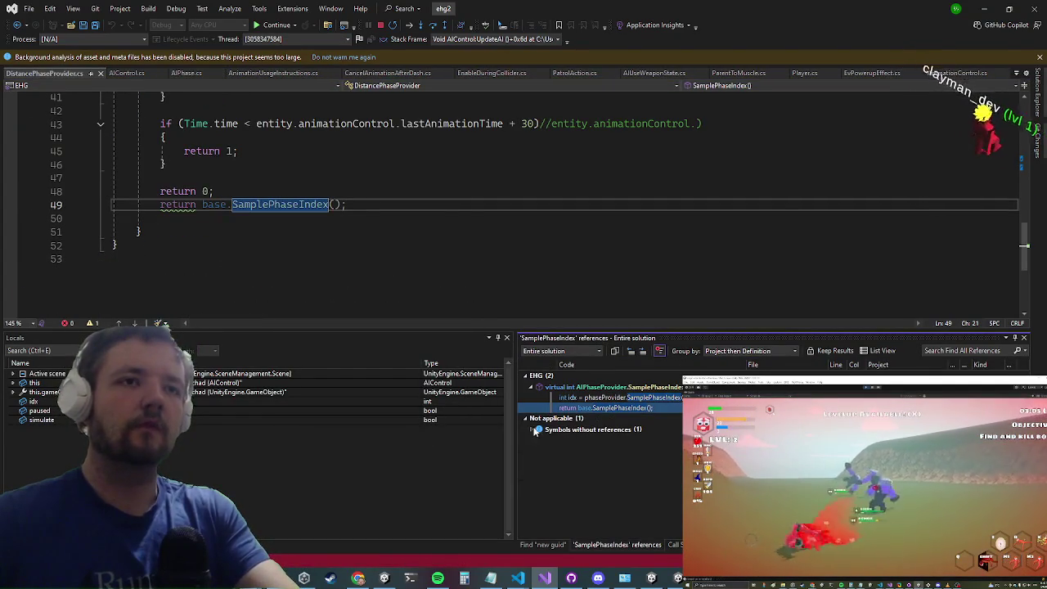
Step: Open DistancePhaseProvider's SamplePhaseIndex override and locate the lastAnimationTime check on lines 43–46
double_click(585, 441)
scroll(401, 190, down, 6)
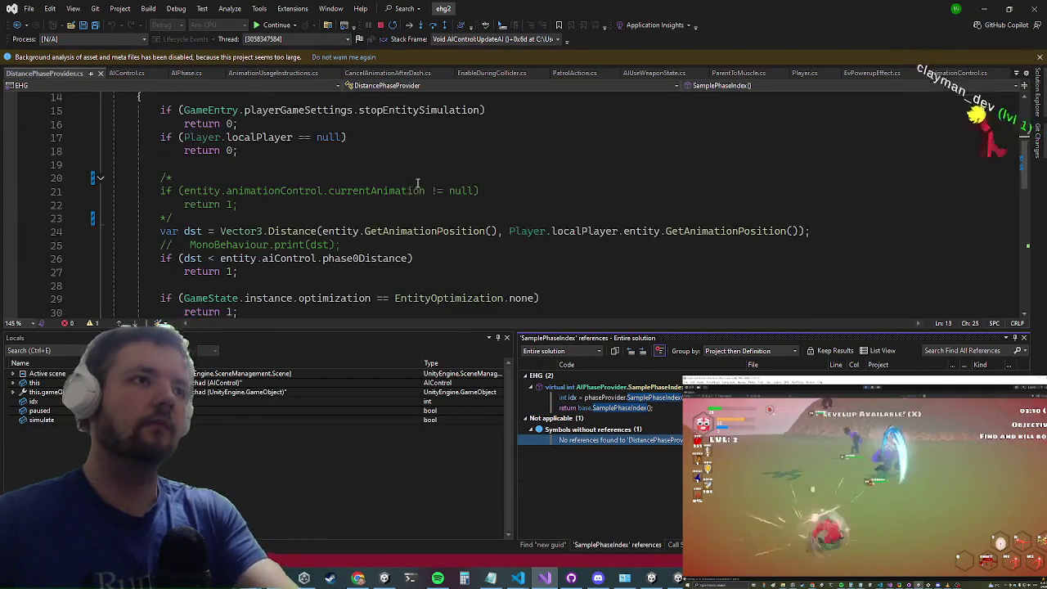
scroll(420, 171, up, 1)
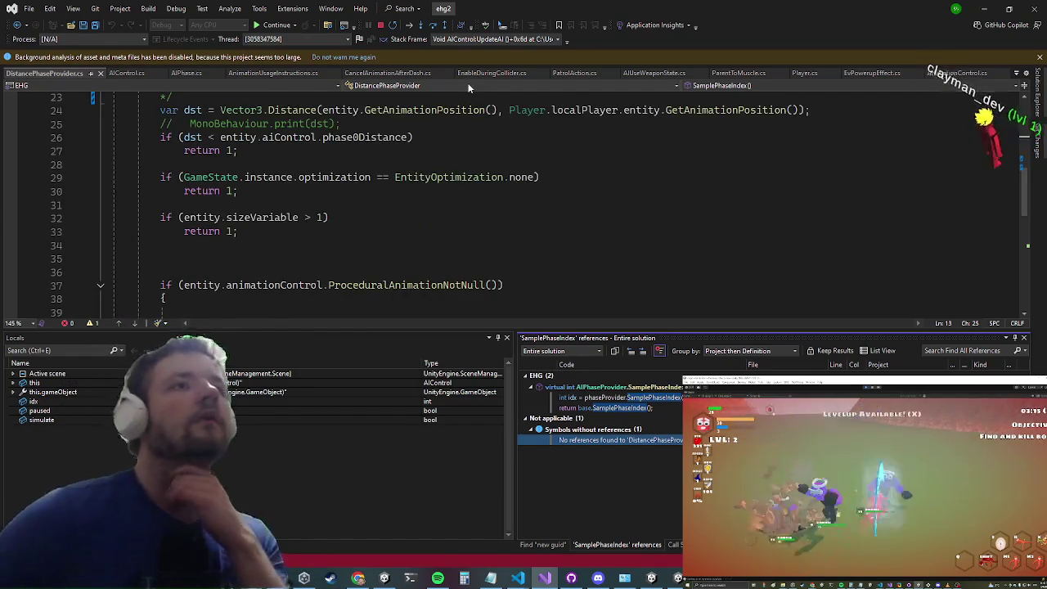
scroll(450, 182, down, 1)
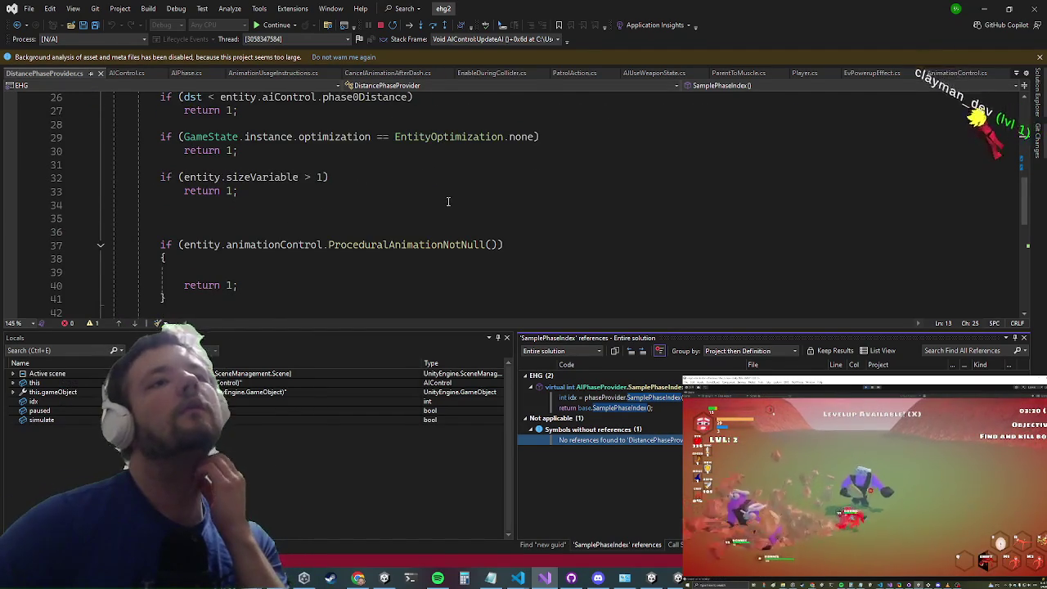
scroll(451, 180, down, 2)
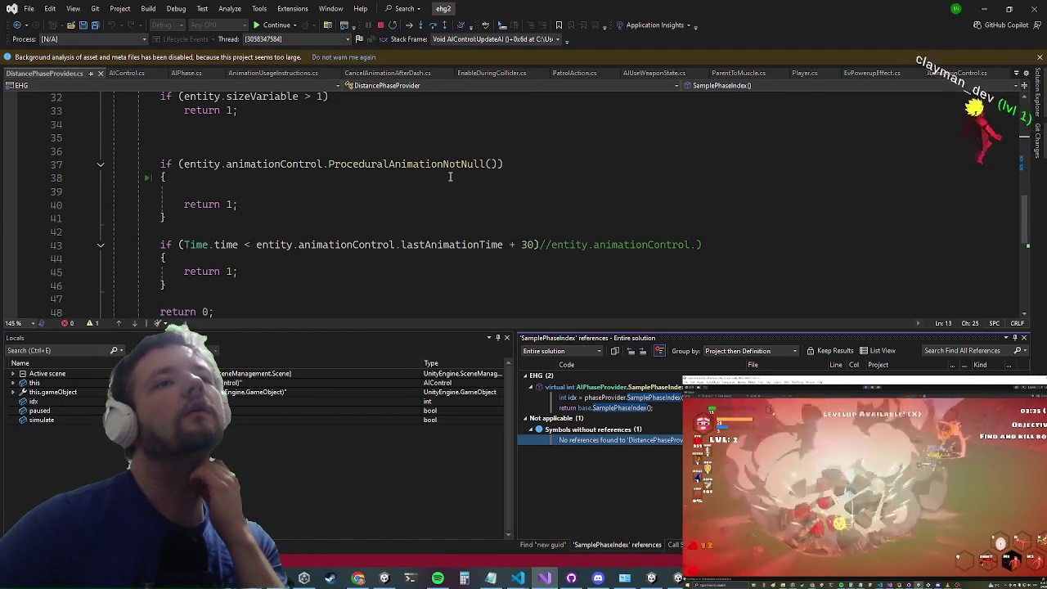
scroll(450, 177, down, 1)
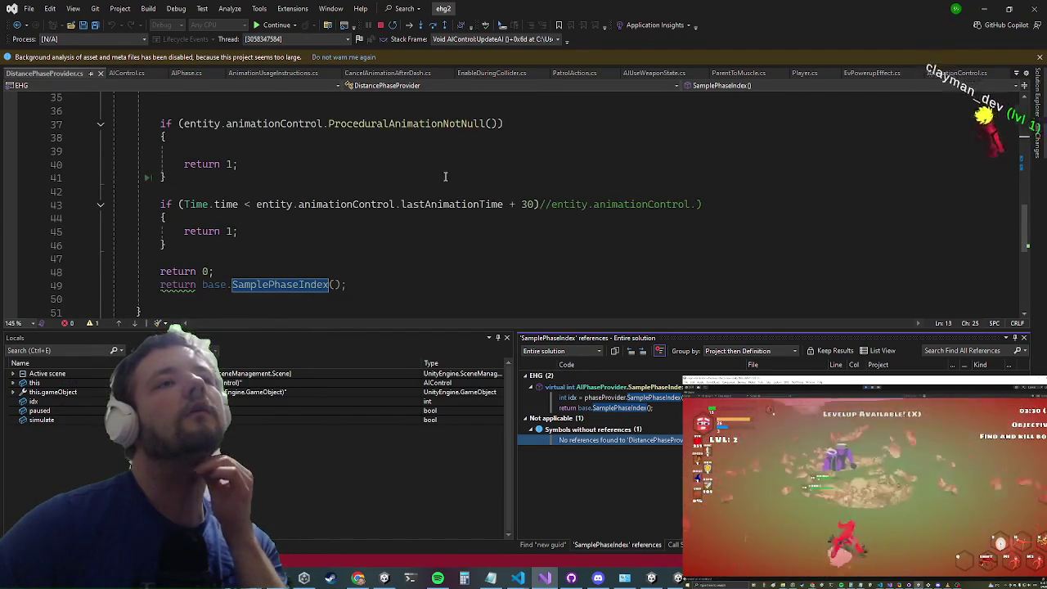
click(428, 198)
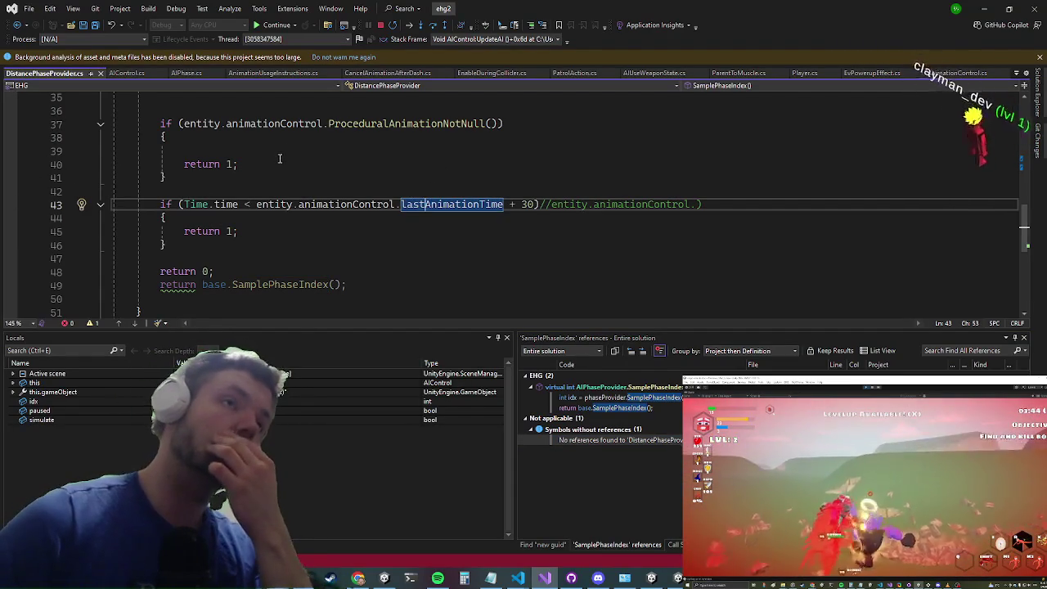
click(244, 250)
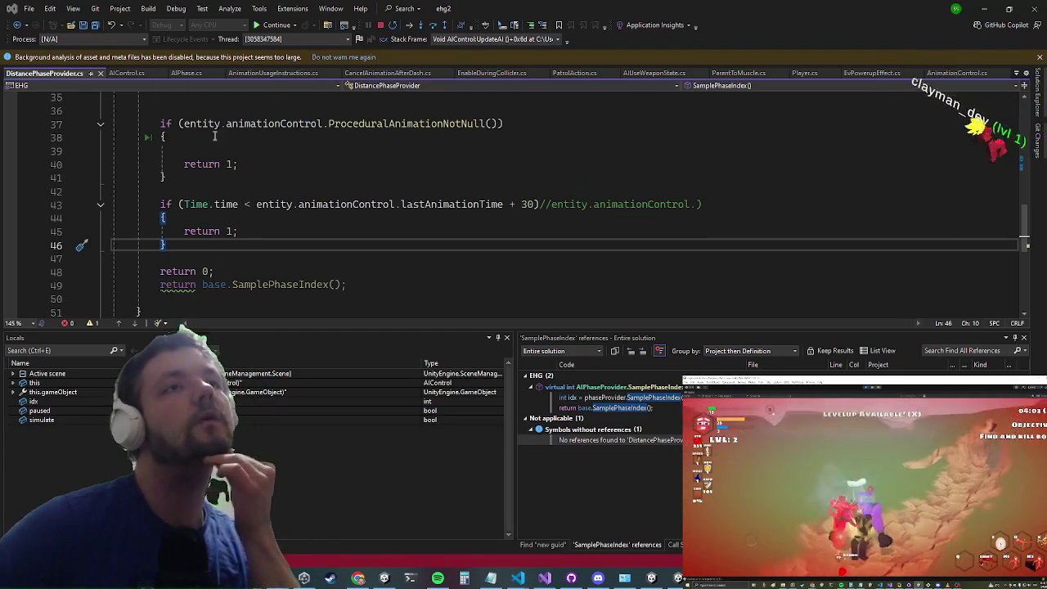
Step: Block-comment the Time.time < lastAnimationTime + 30 if-block, stop debugging, and minimize Visual Studio
scroll(209, 197, up, 5)
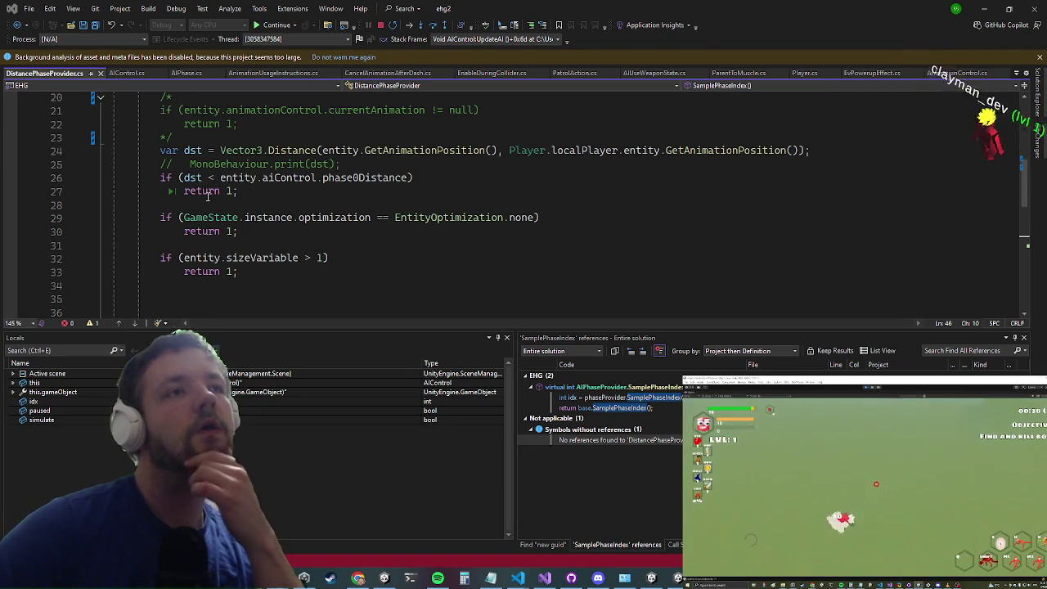
scroll(207, 194, down, 4)
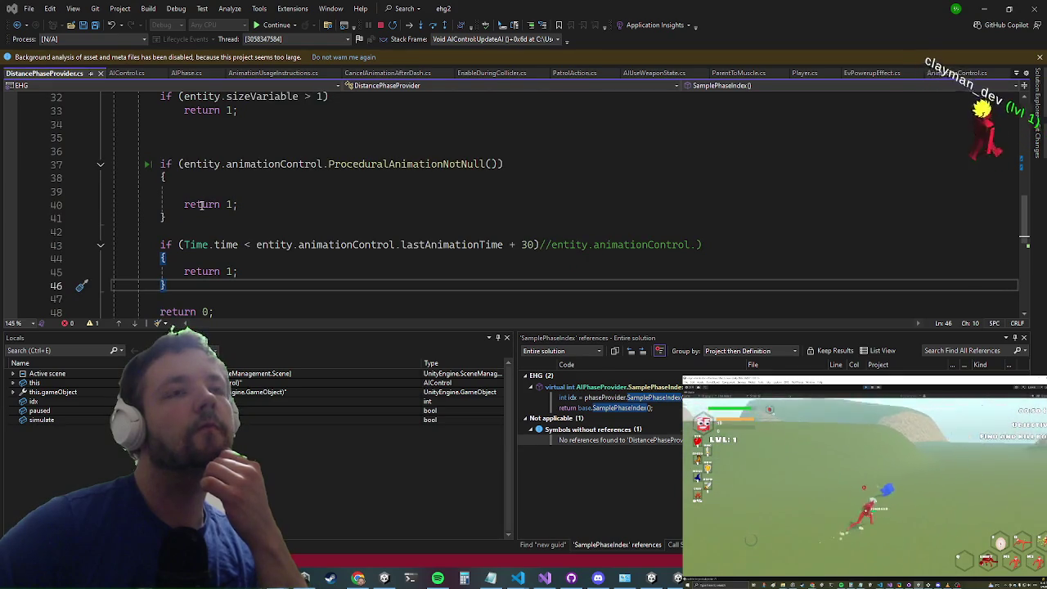
click(171, 272)
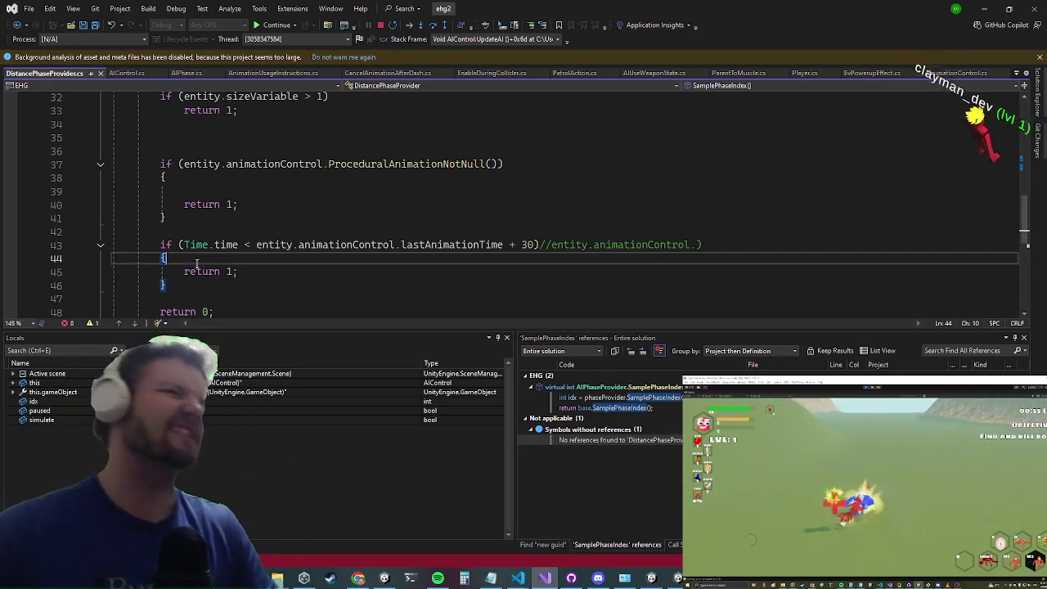
click(173, 287)
text(*/)
key(Up)
key(Up)
key(Up)
text(/)
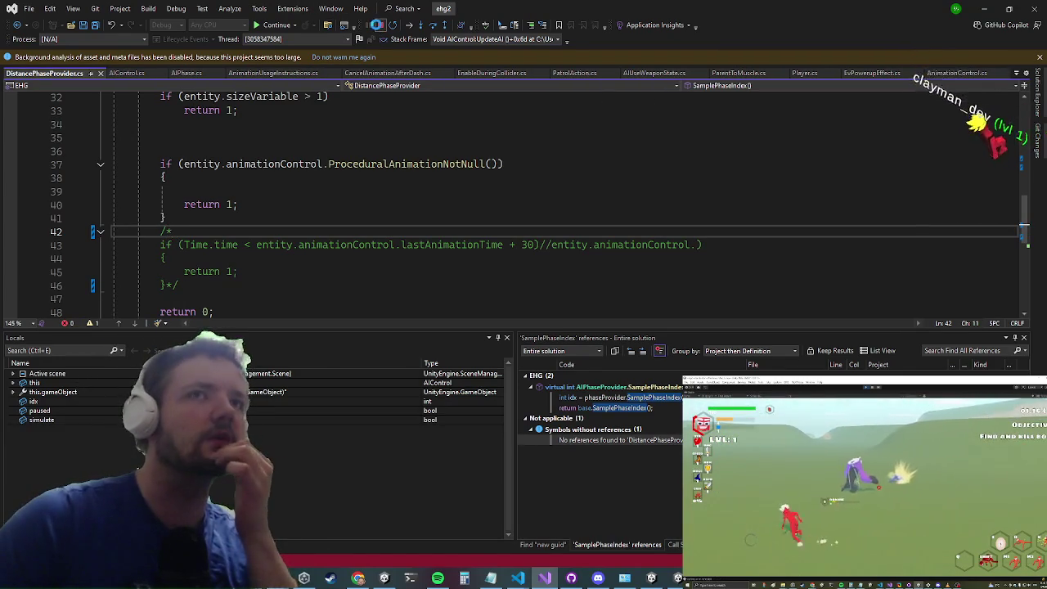
click(377, 24)
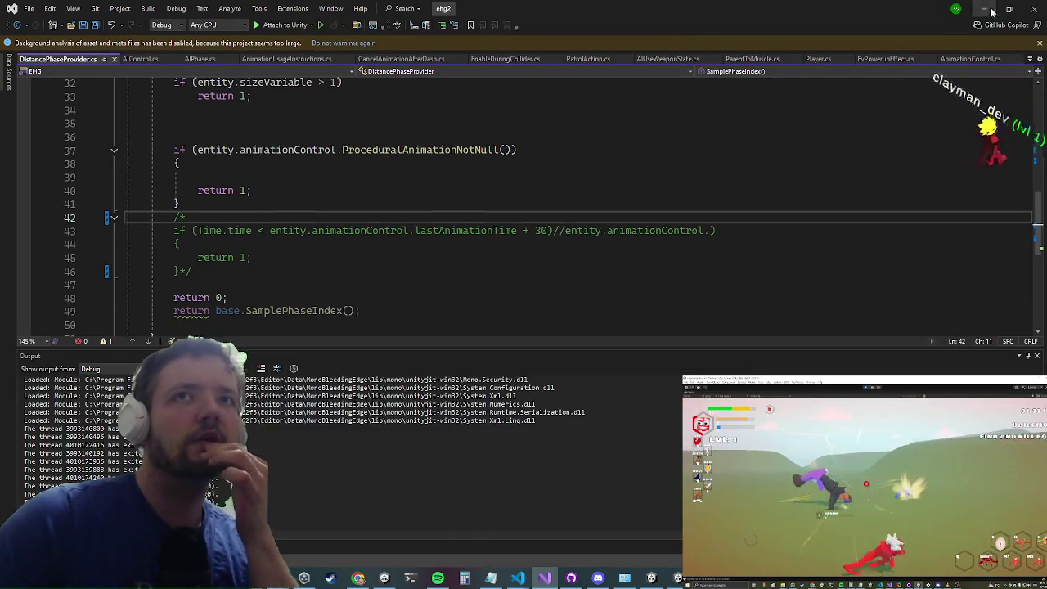
click(987, 10)
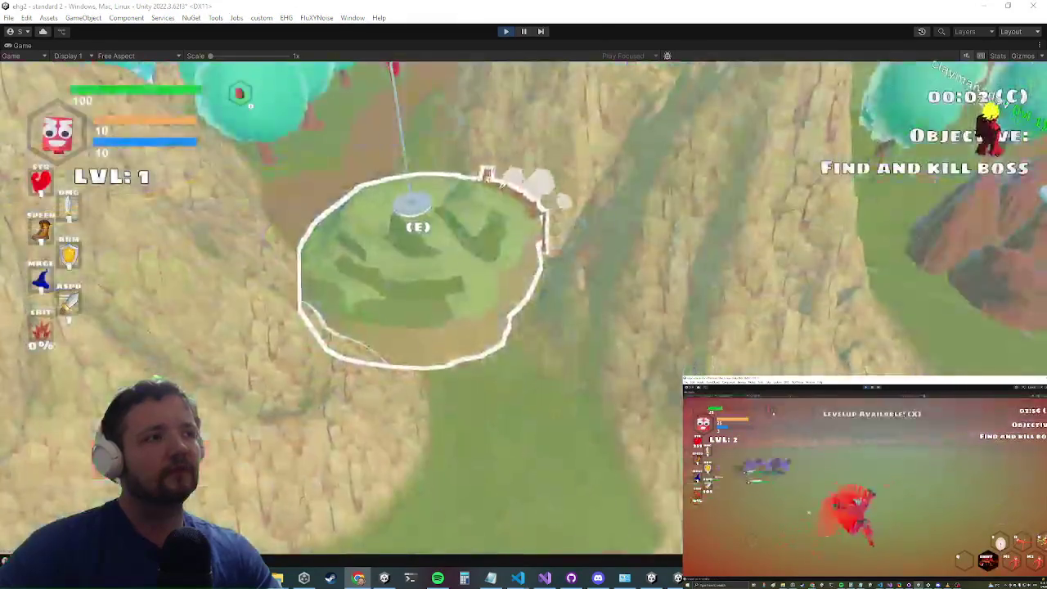
key(w)
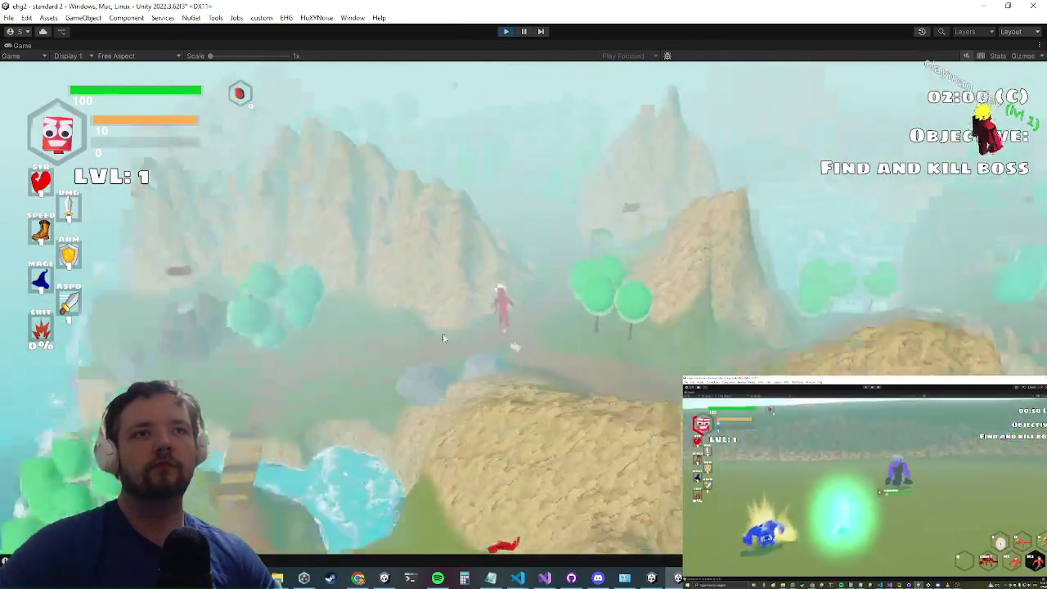
Step: Enter the Standard 3 (B) level and turn the camera toward the blue boss
key(e)
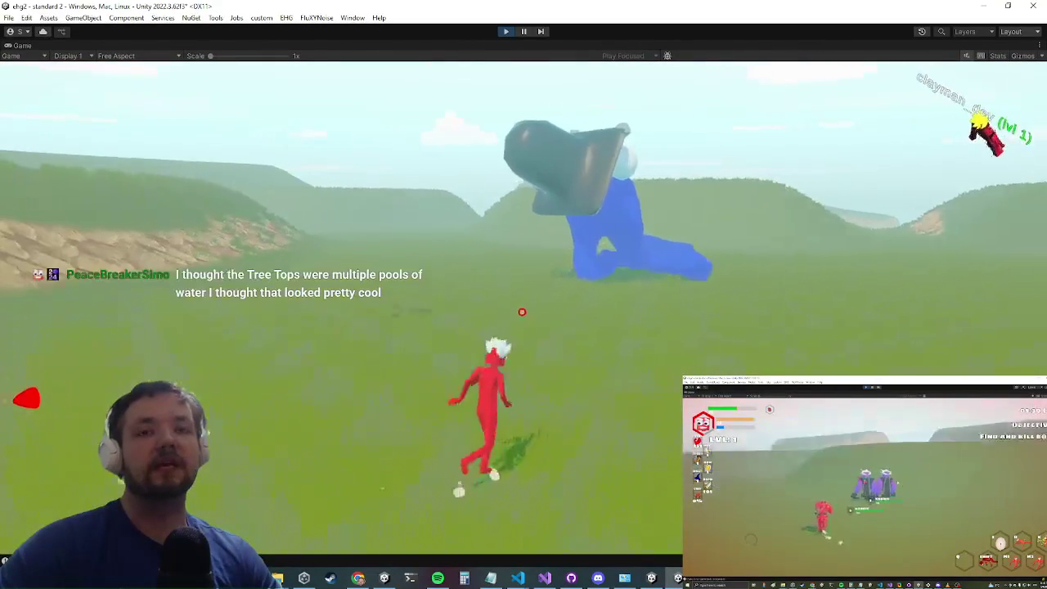
key(a)
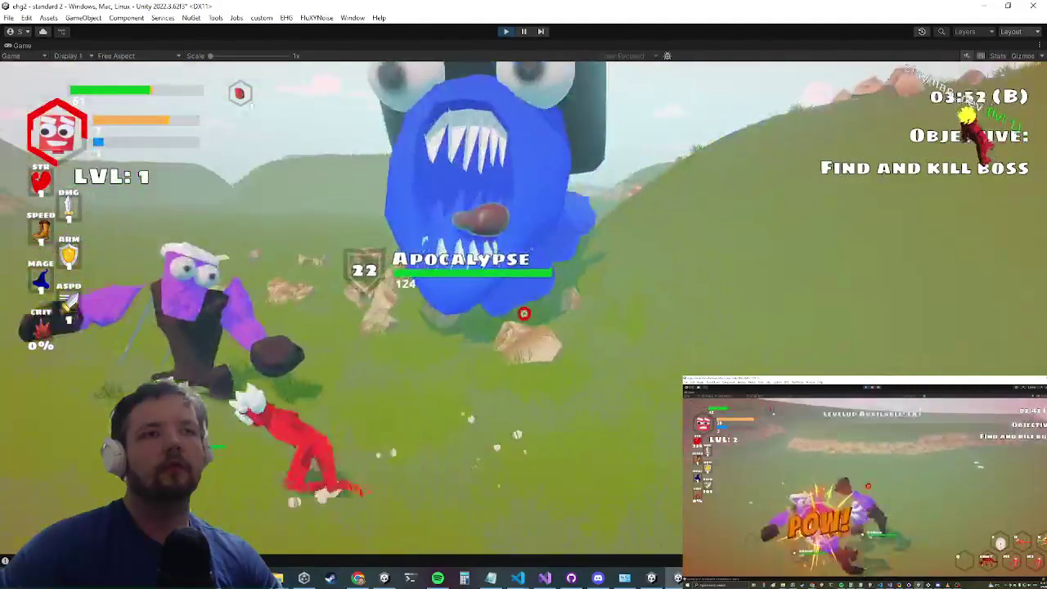
Step: Run the pauseai command in the in-game developer console
key(grave)
text(pauseai)
key(Return)
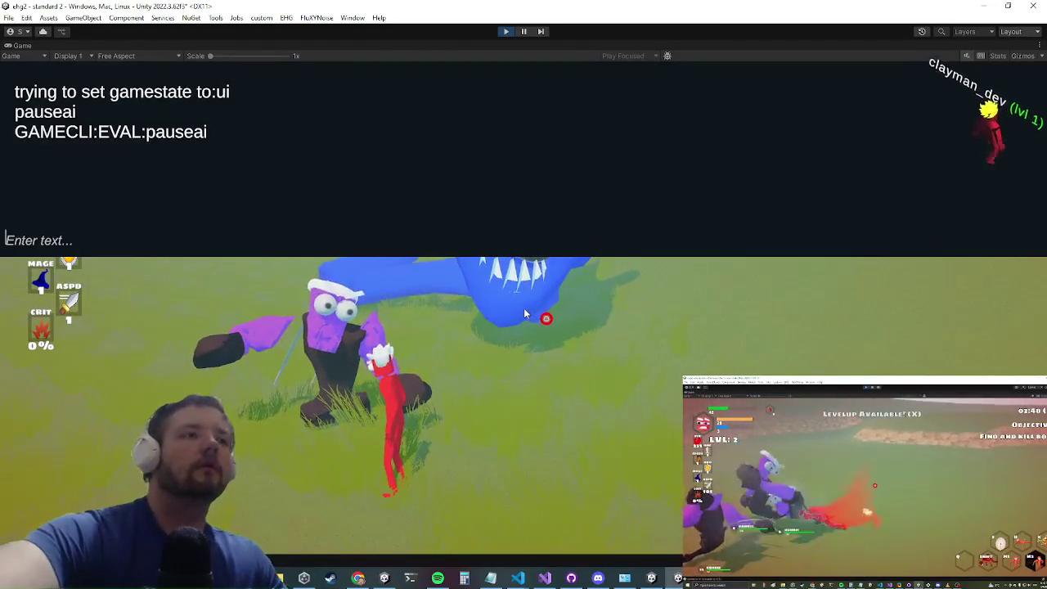
key(grave)
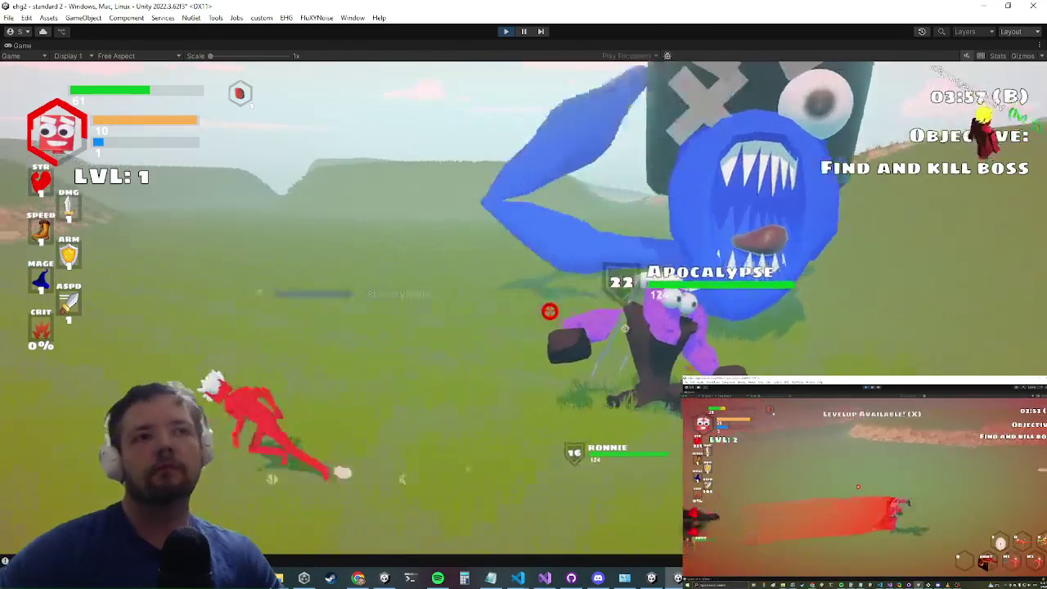
Step: Circle the blue boss and attack the purple enemy, then bring up the Windows Start menu
key(s)
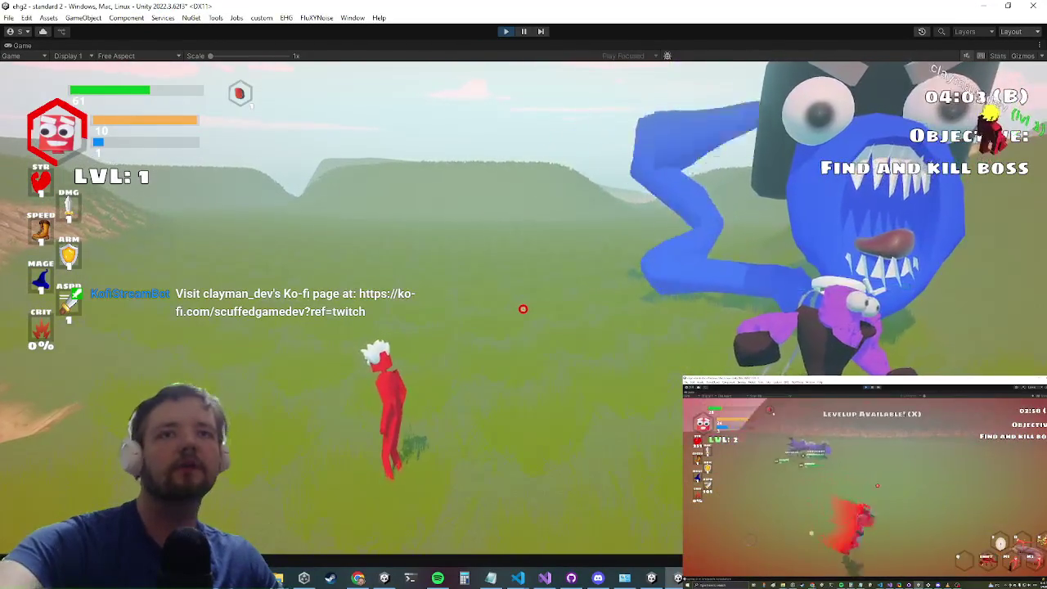
key(d)
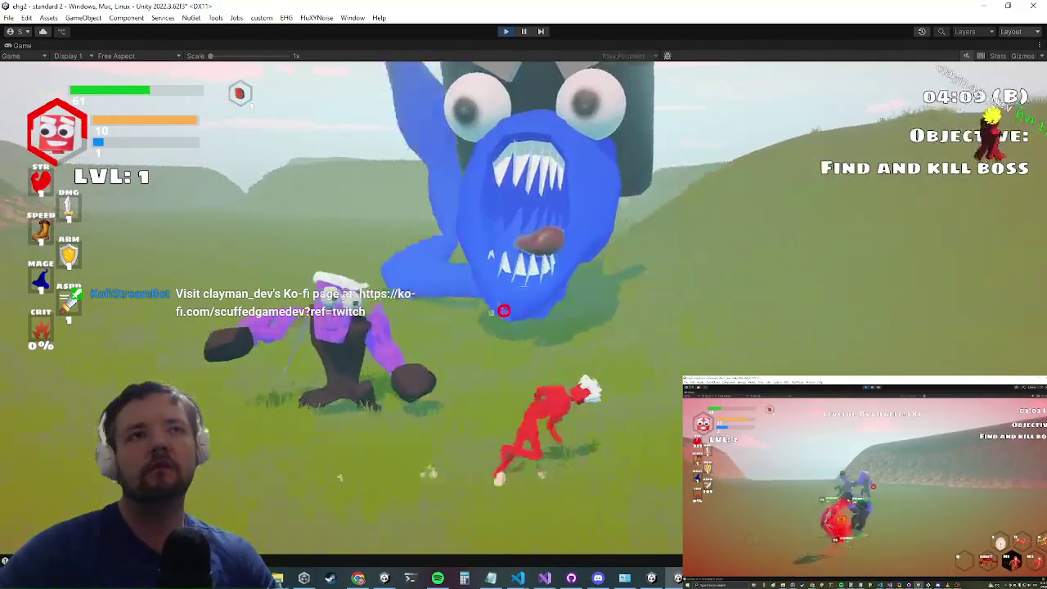
key(w)
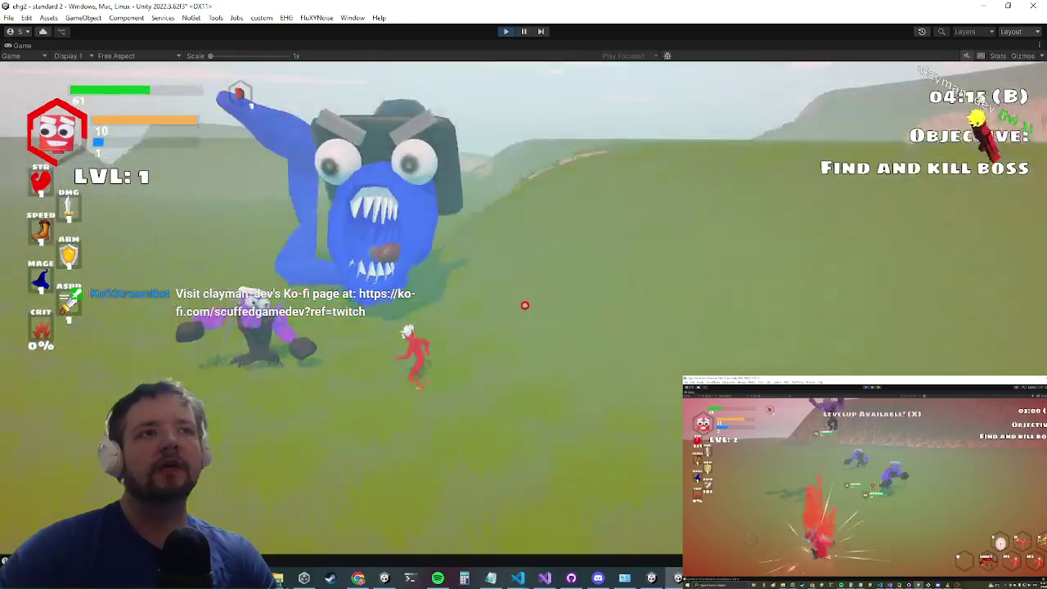
key(a)
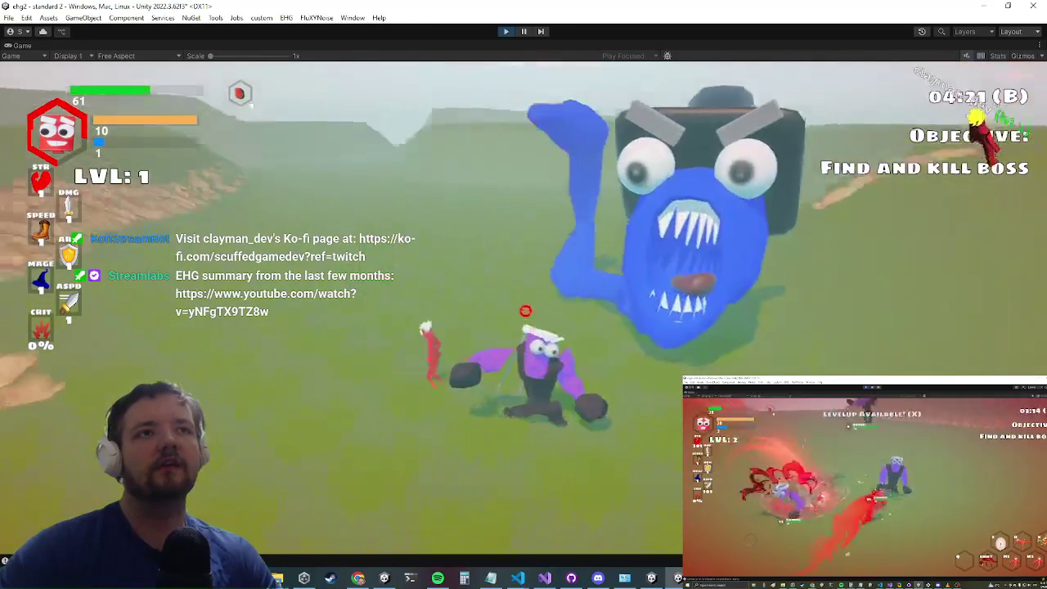
key(d)
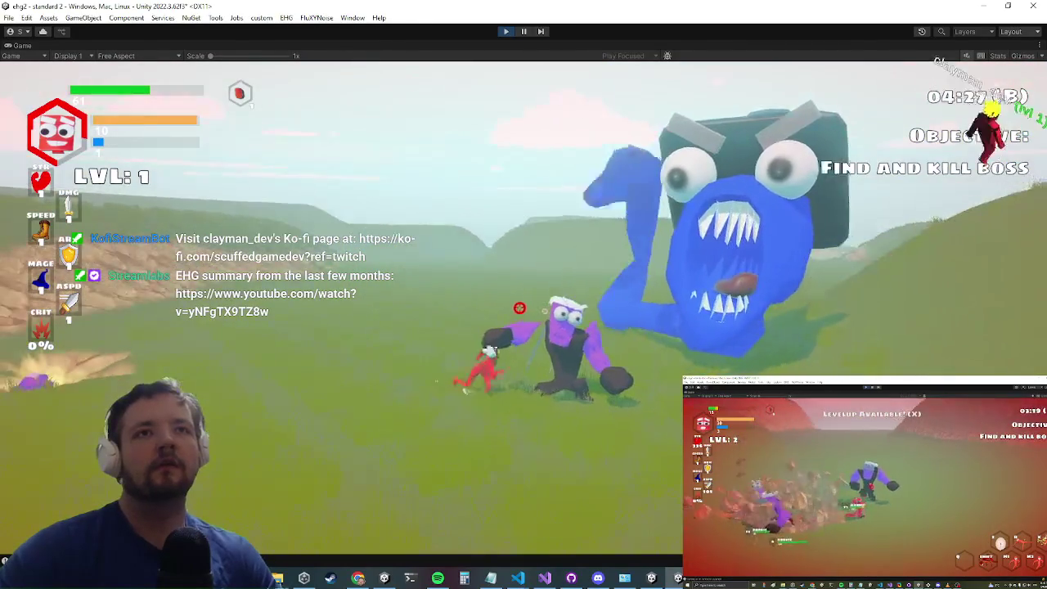
key(s)
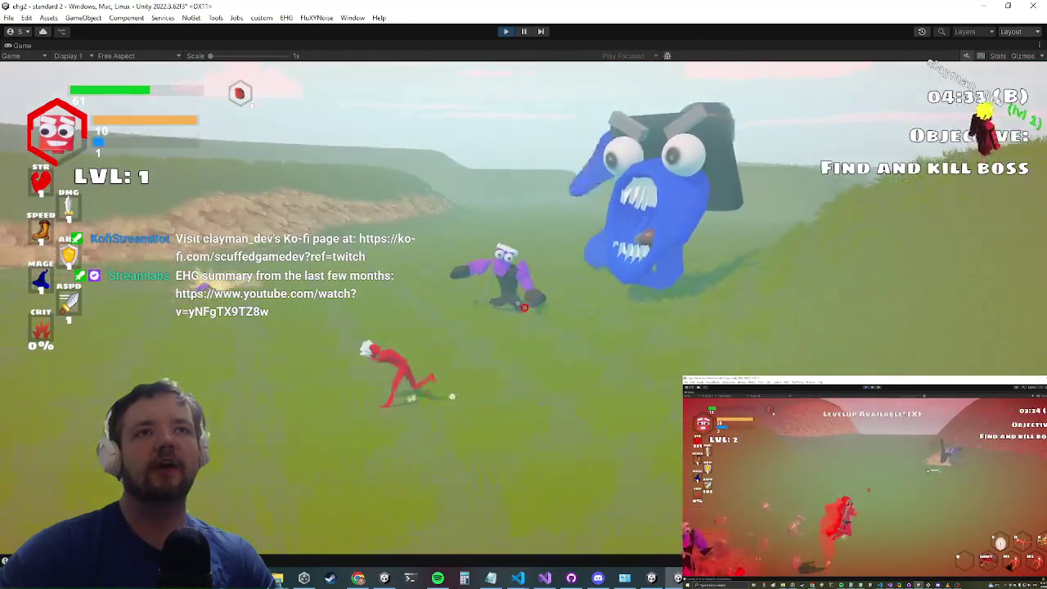
key(d)
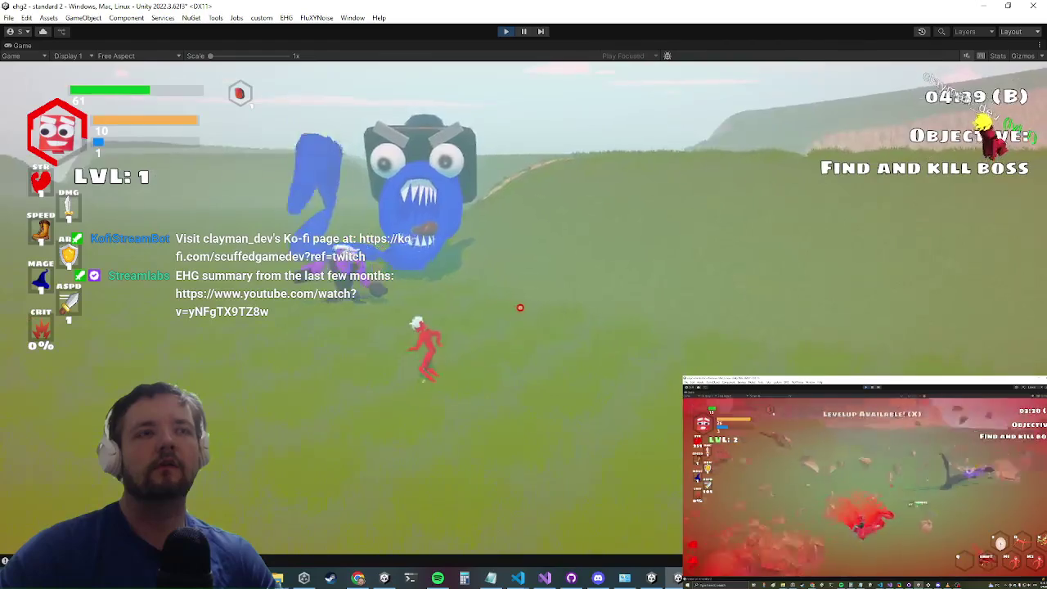
key(d)
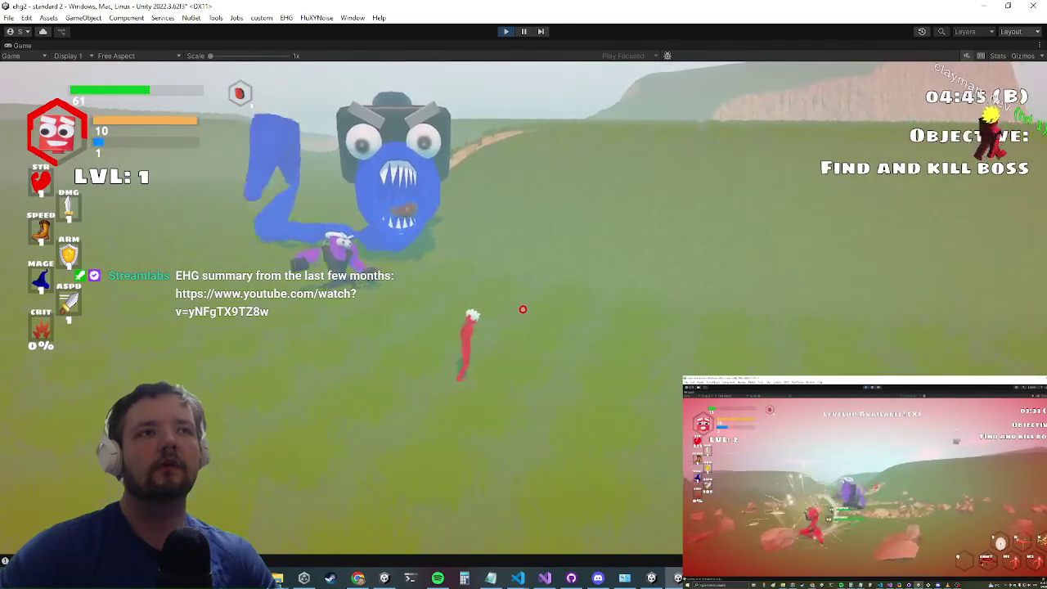
key(a)
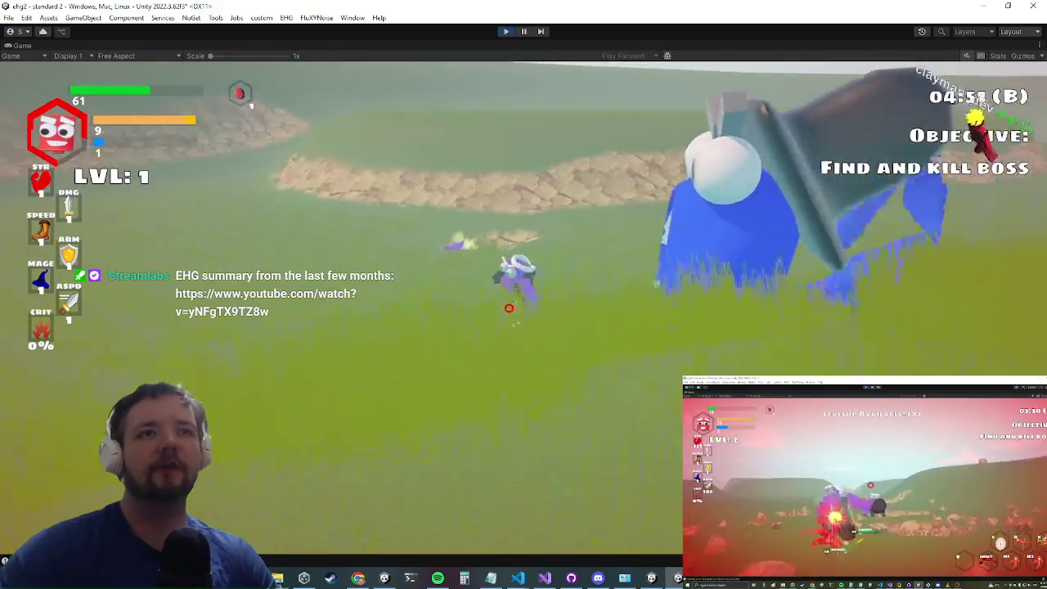
key(a)
key(a)
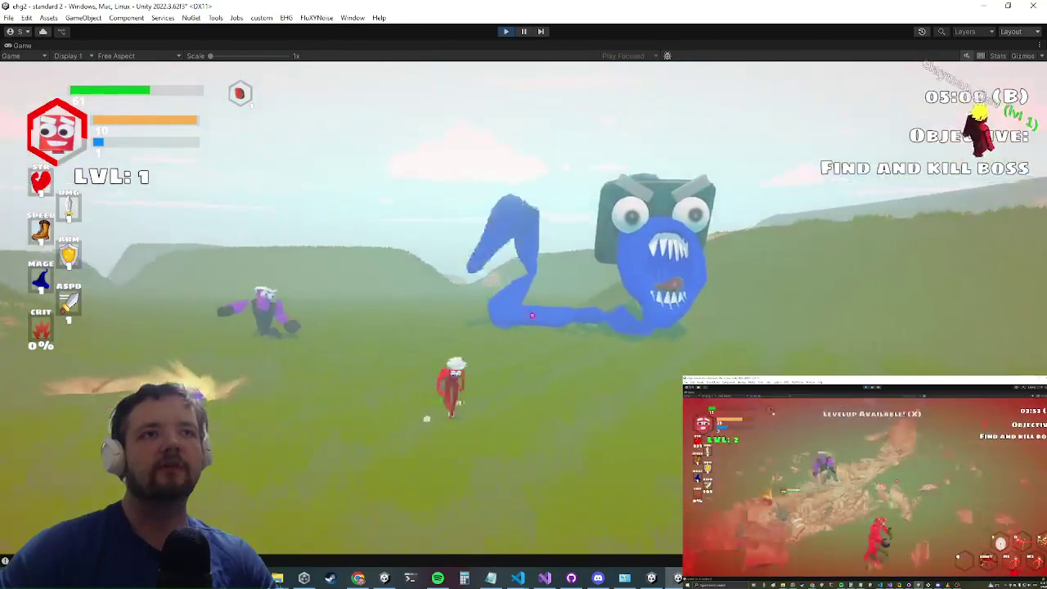
key(super)
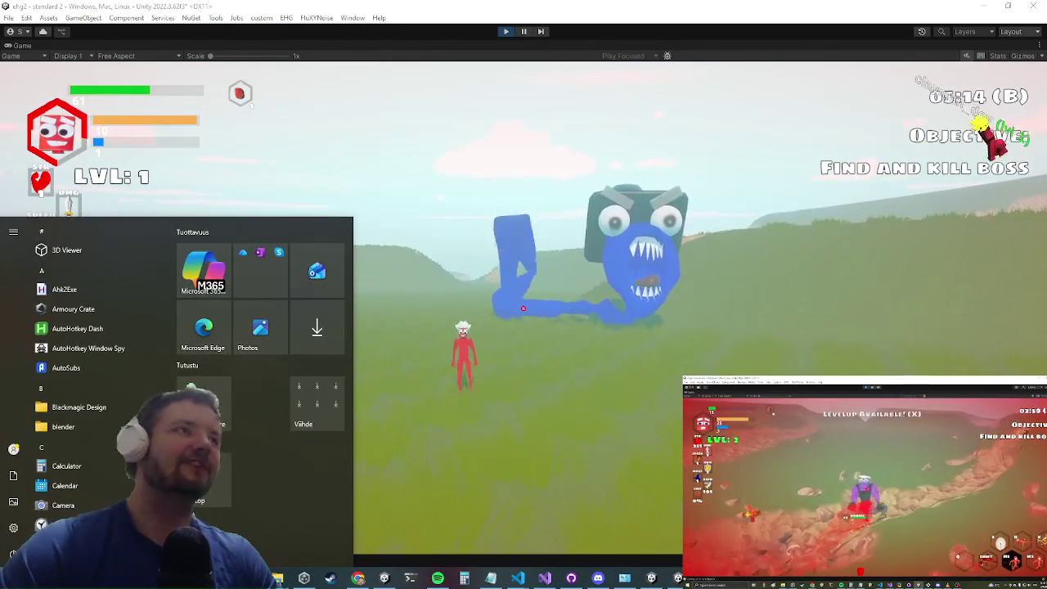
Step: Snip a rectangle around the blue boss with Win+Shift+S and open the capture
key(Escape)
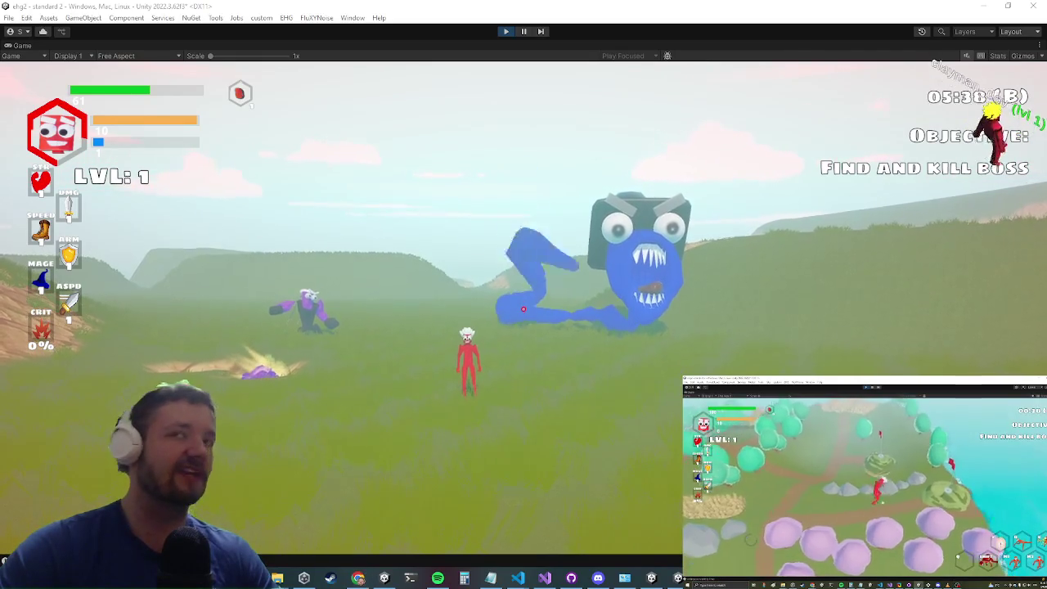
key(super+shift+s)
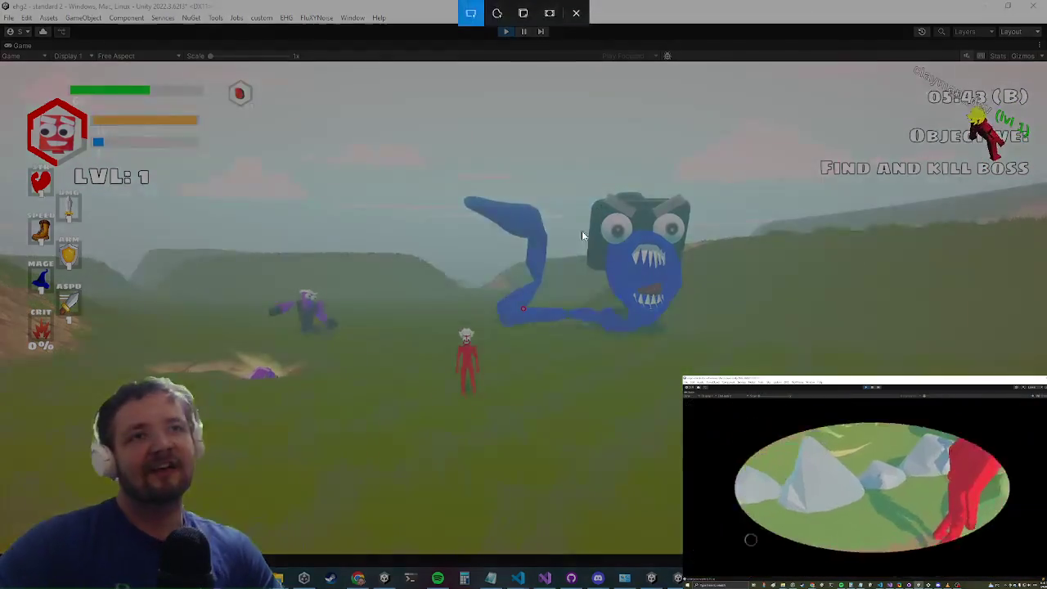
drag(539, 162, 739, 355)
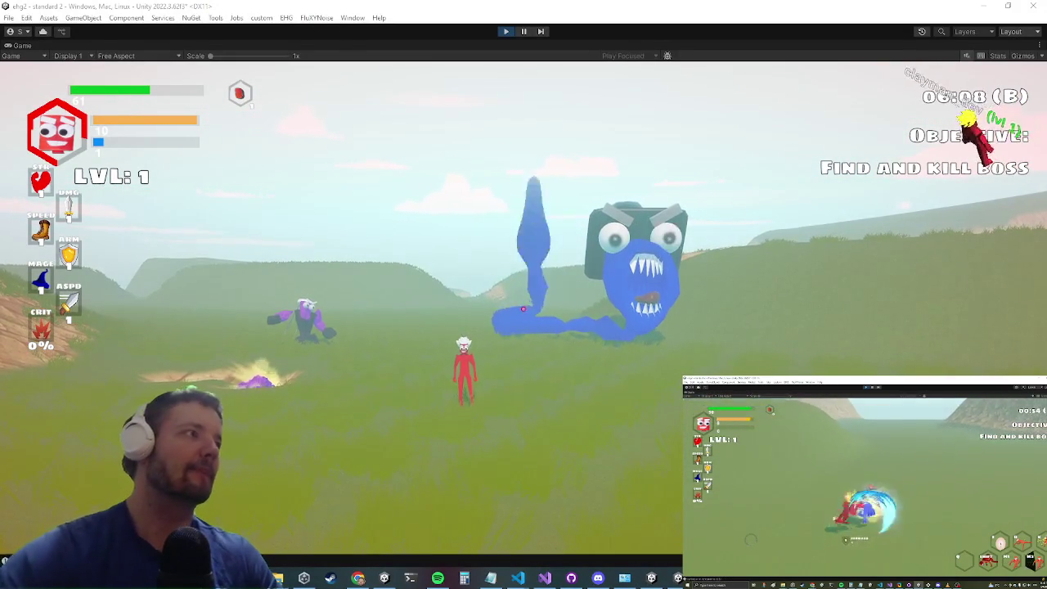
key(alt+Tab)
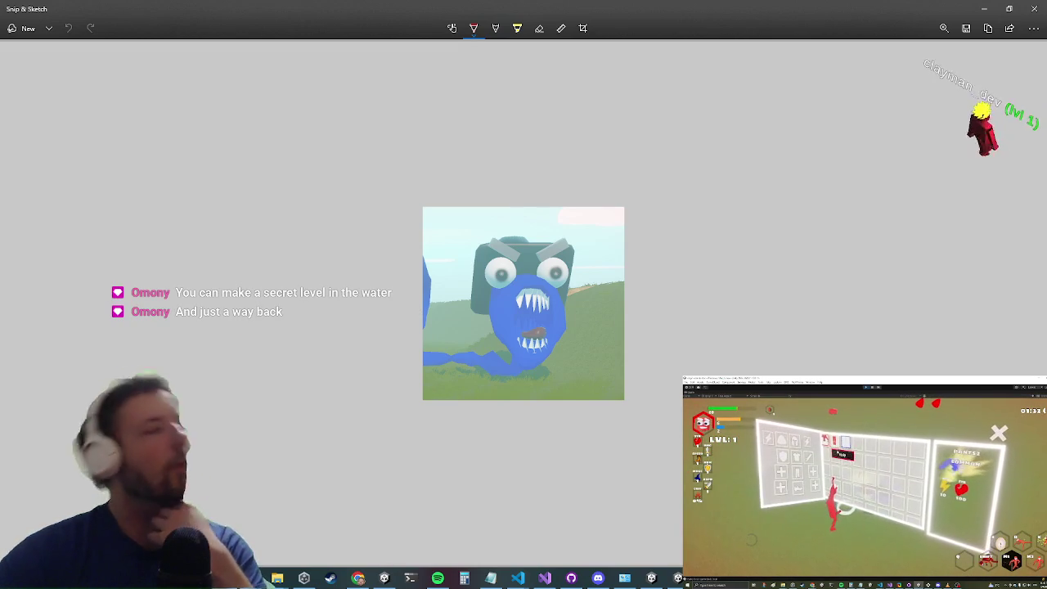
Step: Minimize the Snip & Sketch boss capture to bring Unity's Game view back
key(alt+Tab)
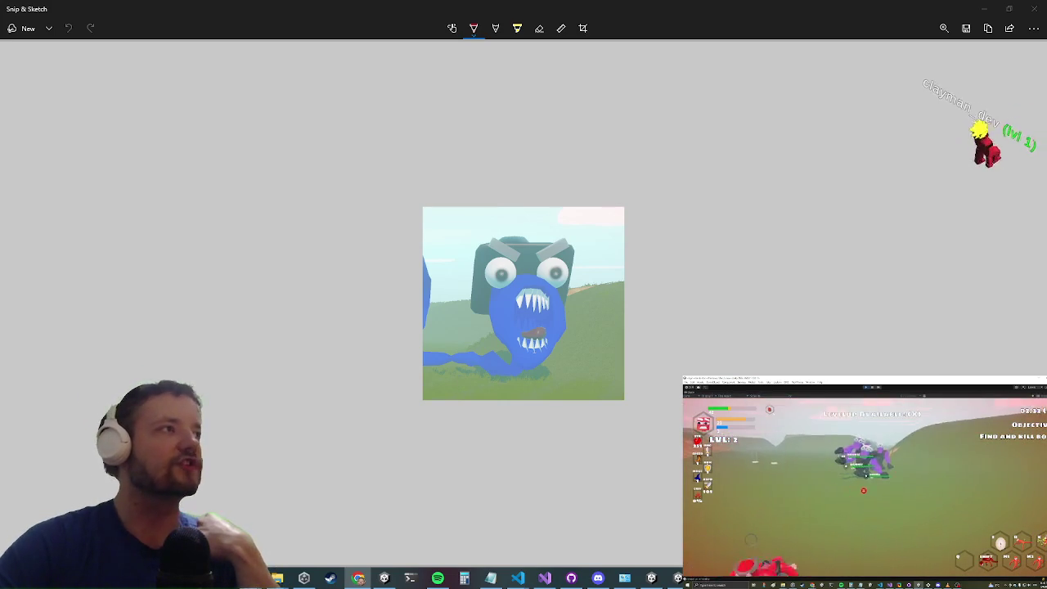
click(981, 10)
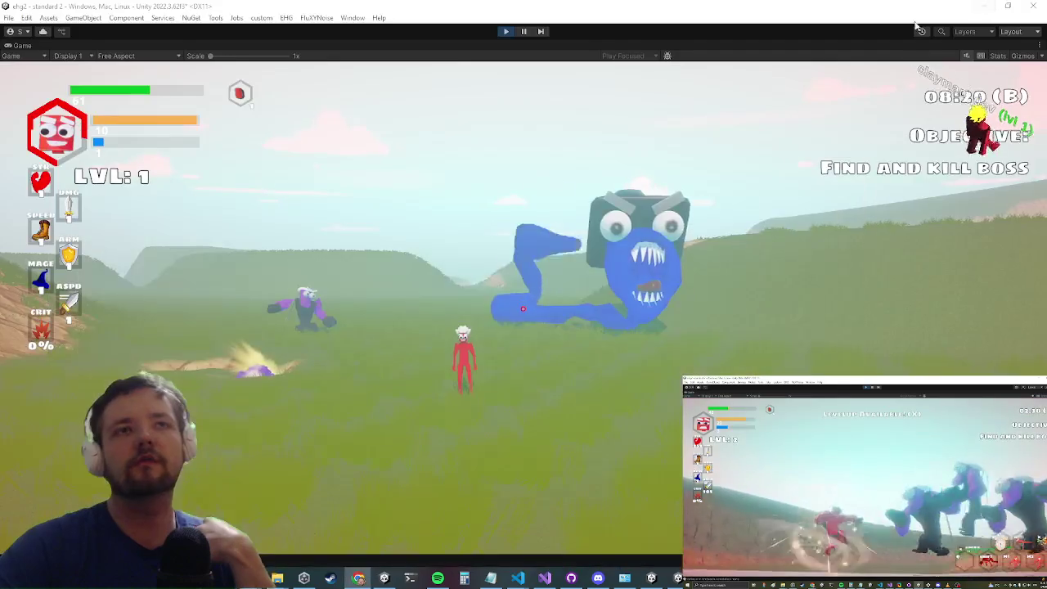
Step: Un-maximize the Game view, show Prefab settings, and ping the Standard 1 level and its icon texture
right_click(20, 42)
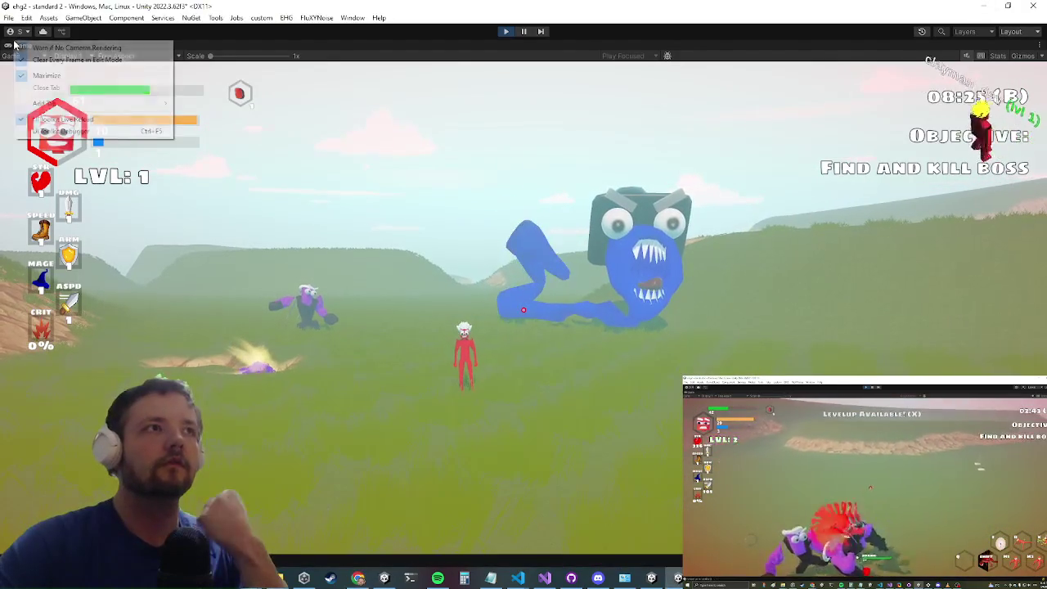
click(37, 73)
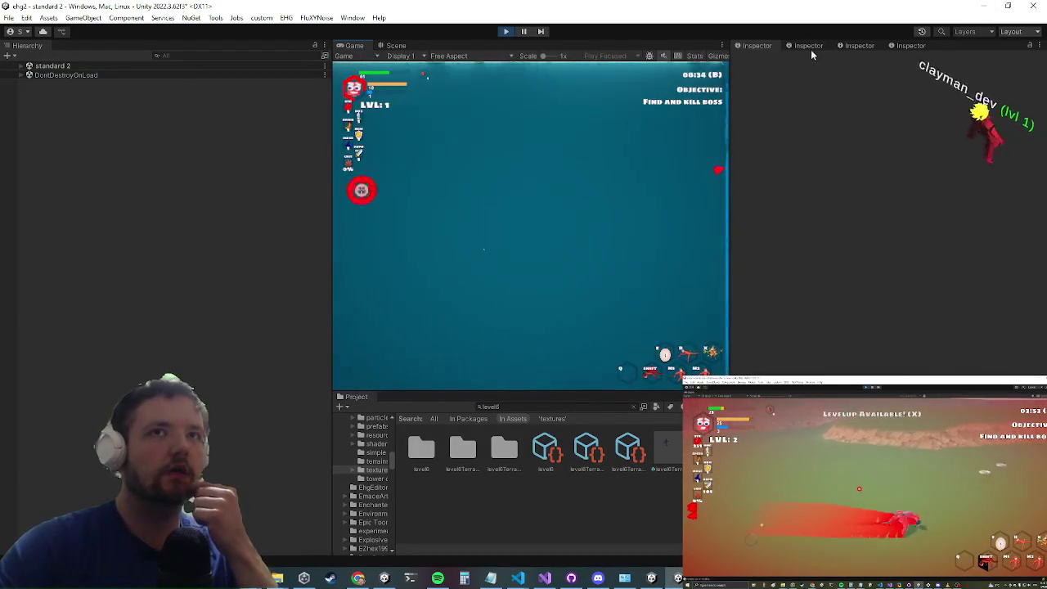
click(809, 55)
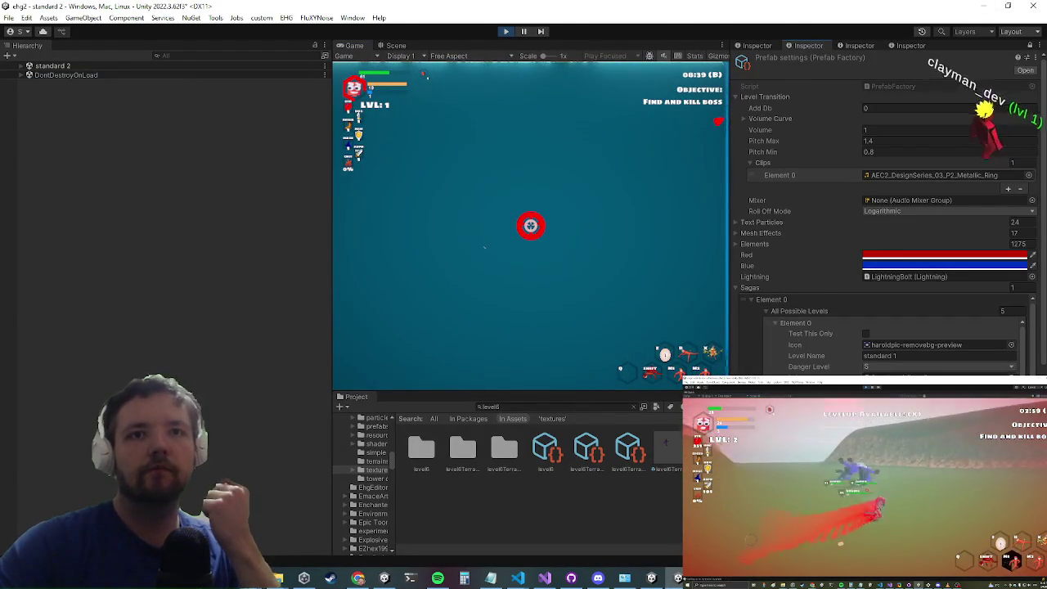
click(900, 355)
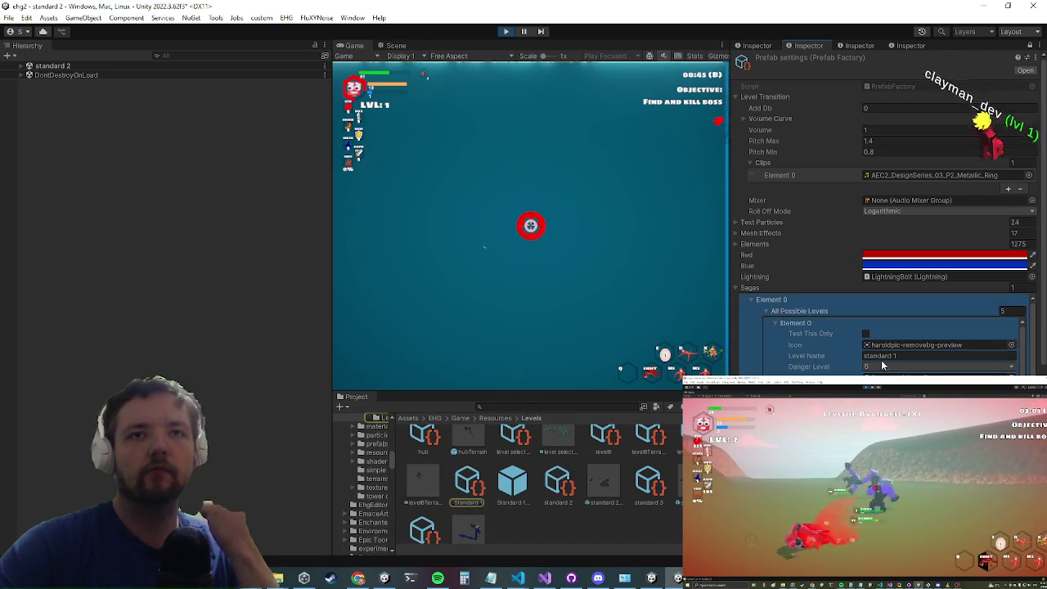
click(916, 344)
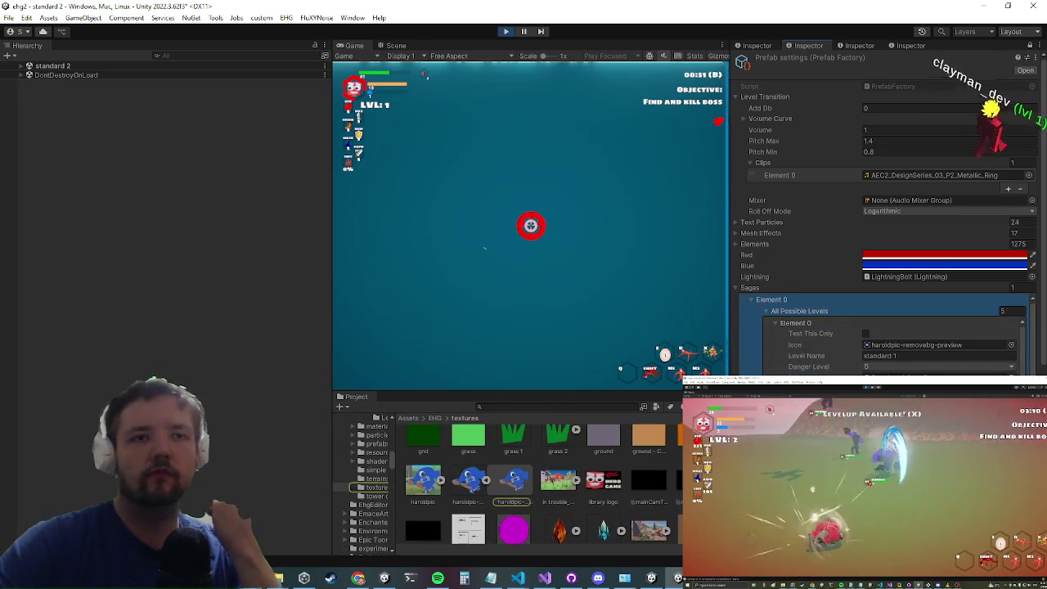
scroll(630, 500, down, 10)
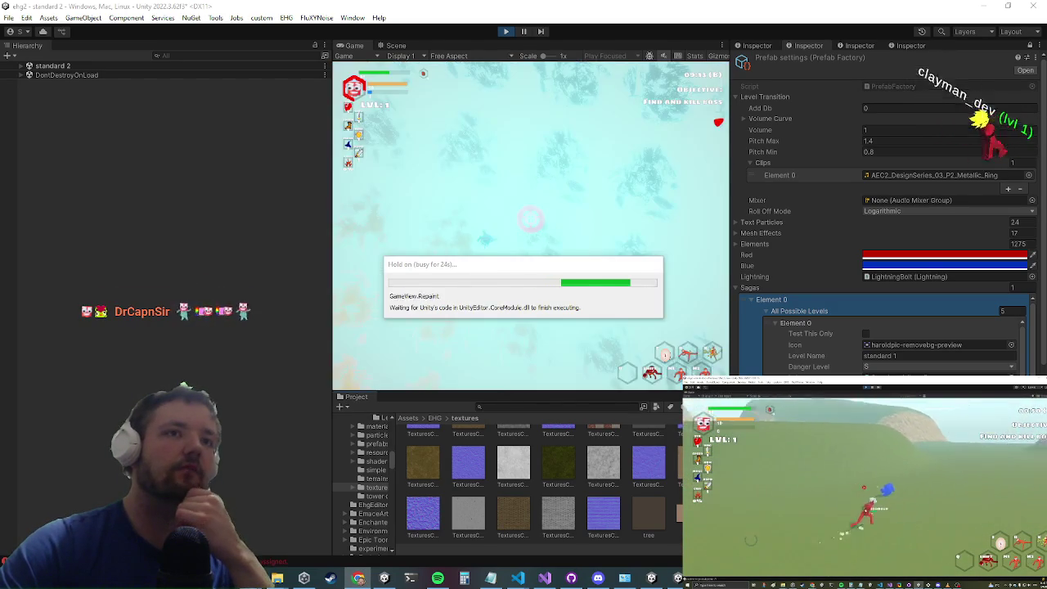
Step: Exit play mode with Ctrl+P and return to editing the standard 2 scene
click(508, 33)
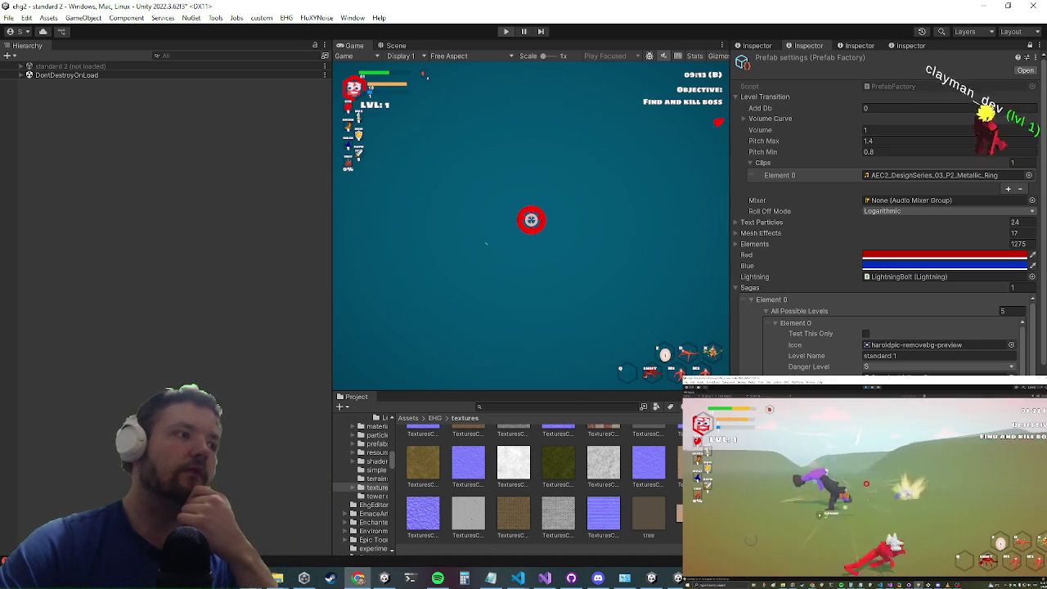
key(ctrl+p)
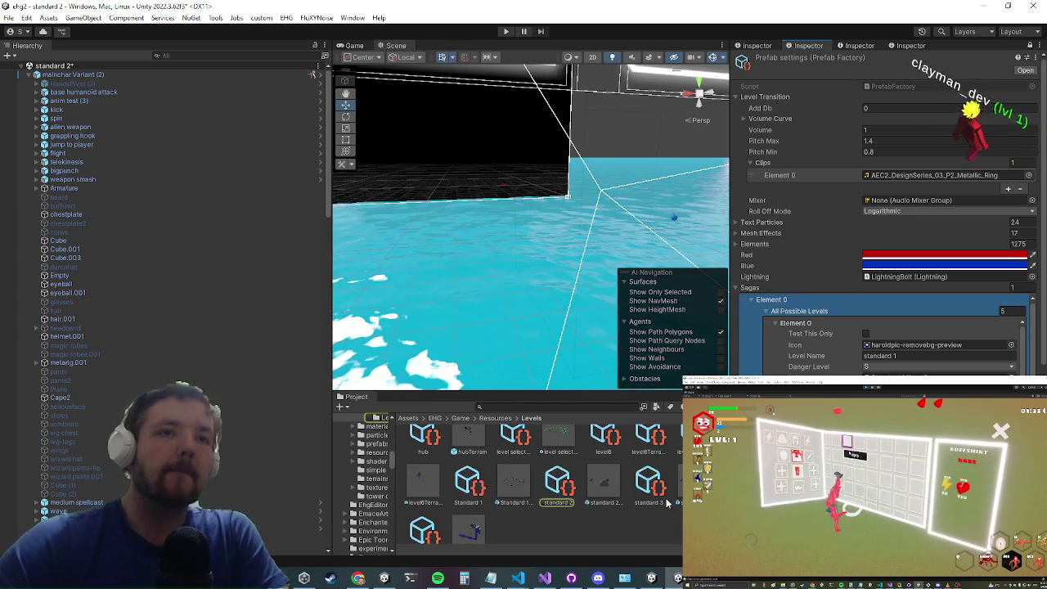
Step: Return to the Unity editor and show the level selection asset's settings in the Inspector
click(546, 579)
click(546, 580)
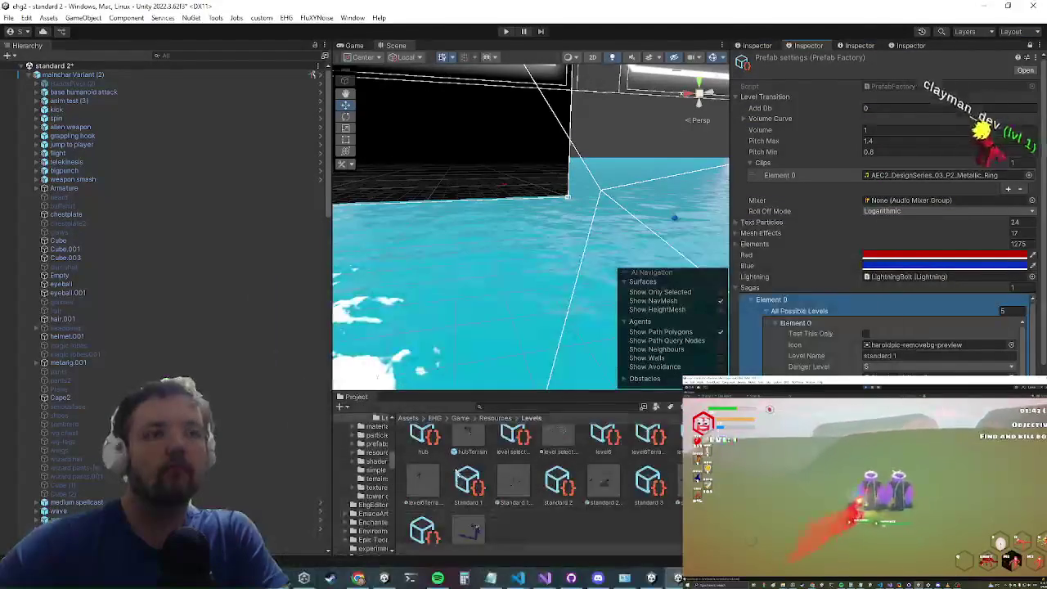
scroll(514, 487, down, 1)
scroll(524, 512, up, 2)
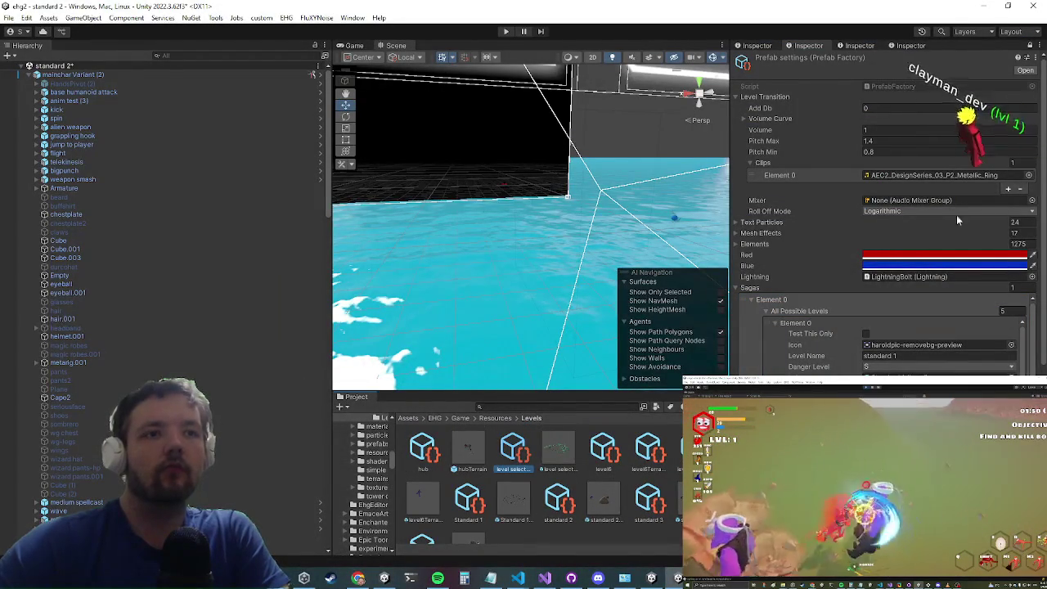
click(760, 174)
click(855, 46)
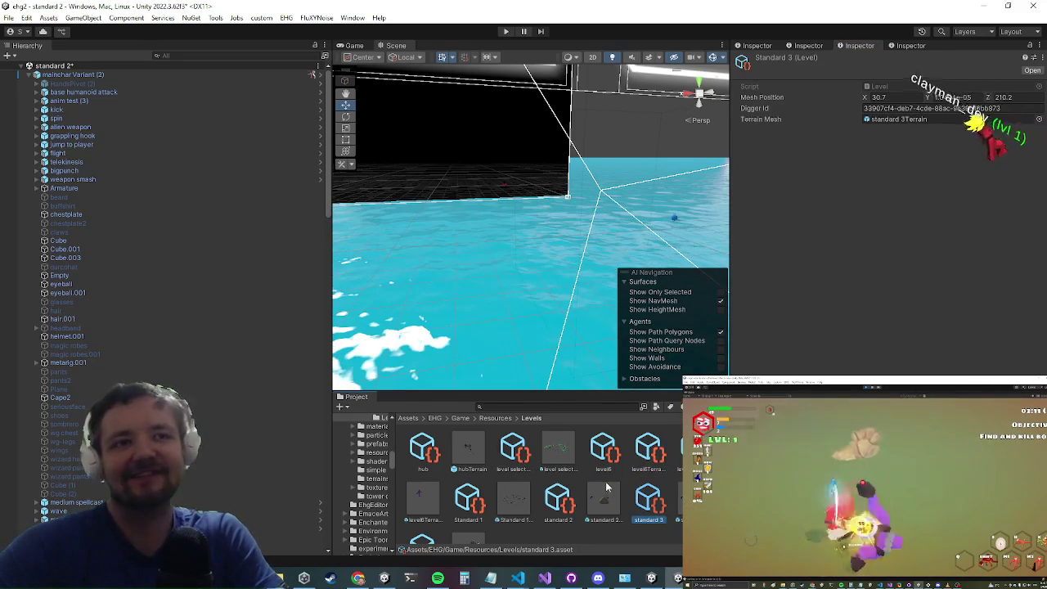
Step: Inspect the Standard 1 level asset, then go back to the Prefab Factory settings
scroll(491, 491, down, 2)
click(411, 519)
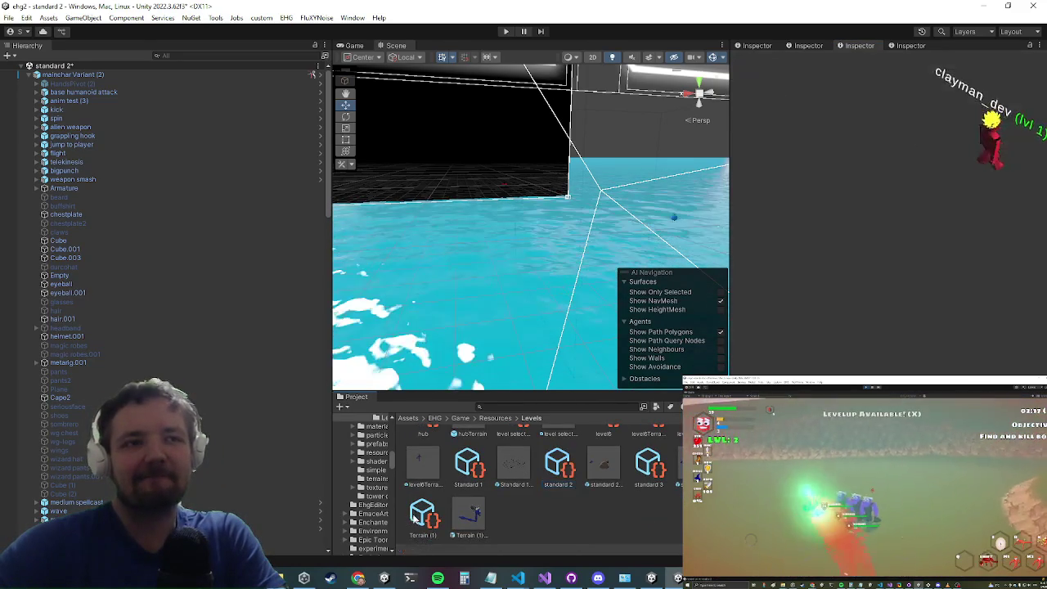
click(466, 466)
scroll(419, 458, up, 2)
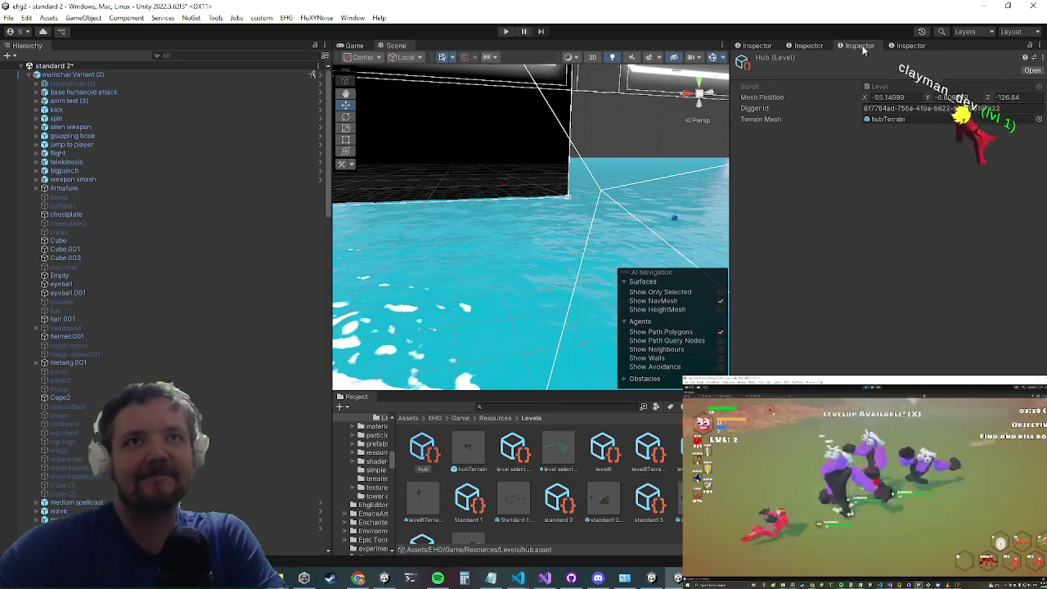
click(810, 46)
Step: Scroll the Sagas list to Element 4 and locate its icon in the textures folder
scroll(900, 204, down, 5)
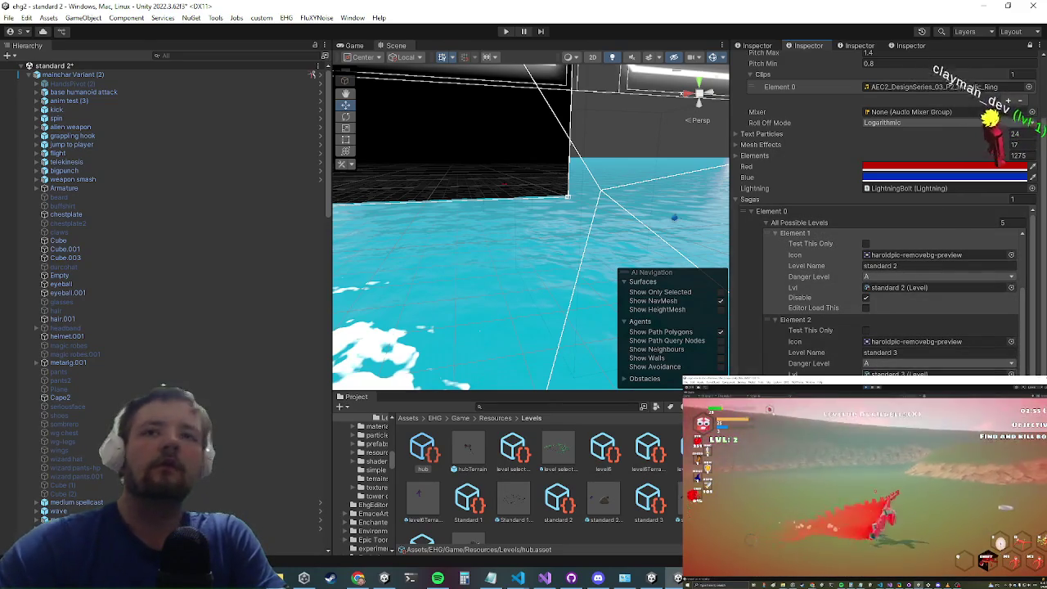
scroll(891, 372, down, 1)
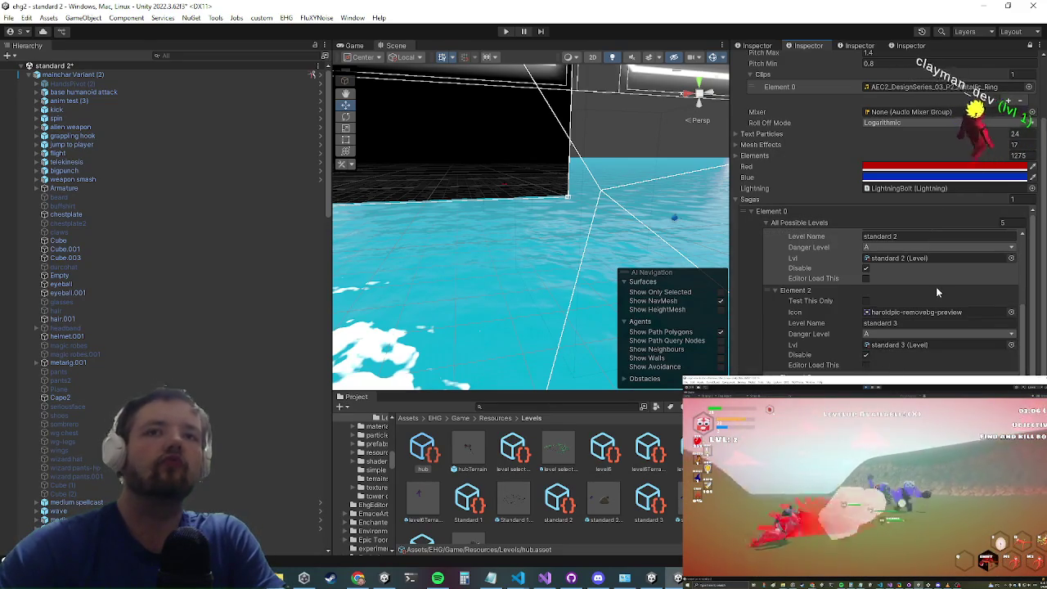
scroll(938, 292, down, 4)
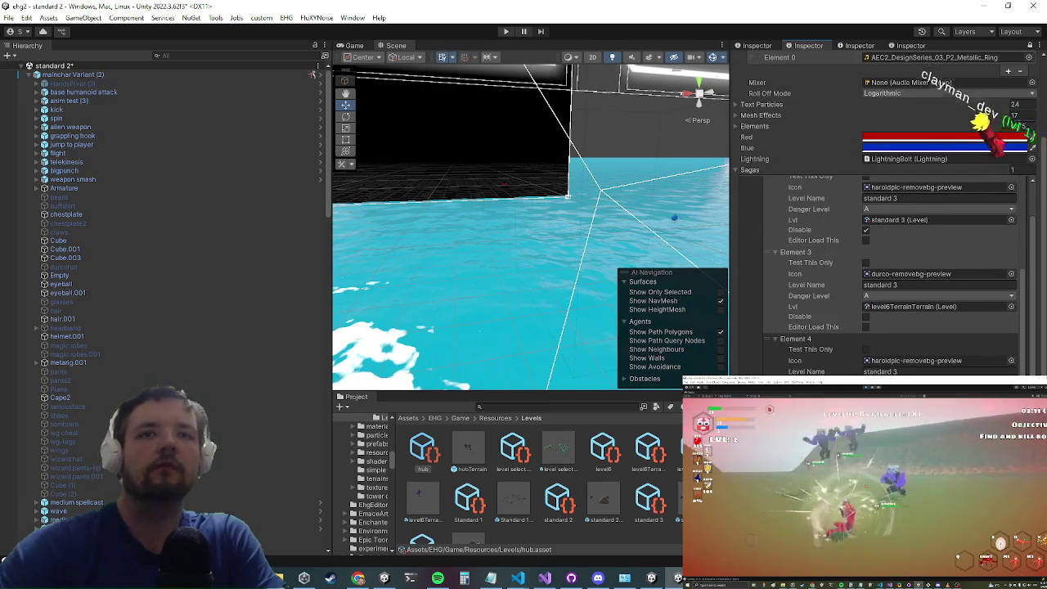
click(941, 361)
scroll(630, 500, down, 10)
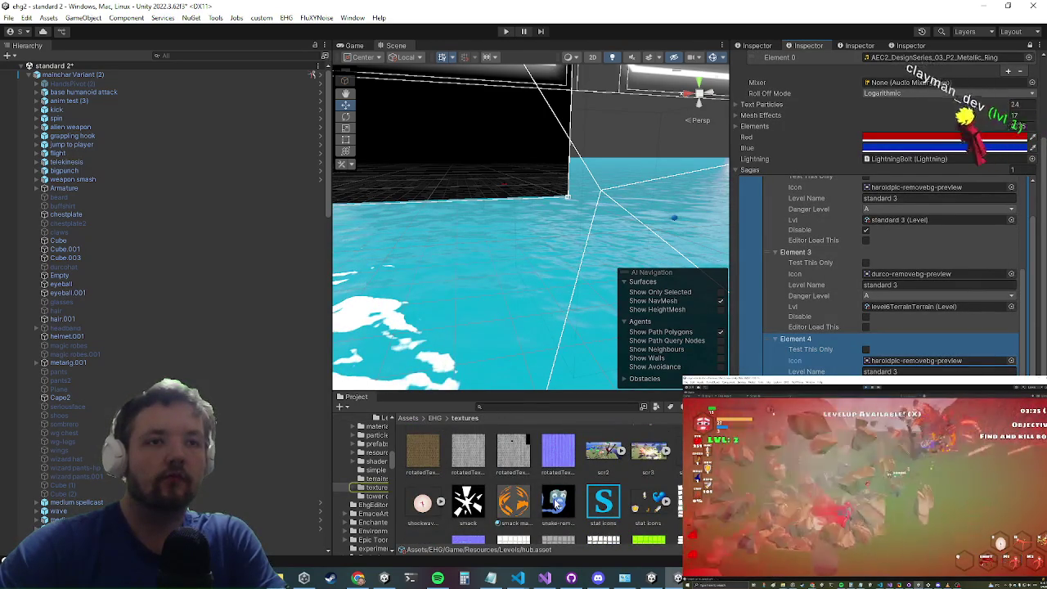
Step: Set the snake icon texture's type to 2D Sprite
click(557, 503)
click(854, 47)
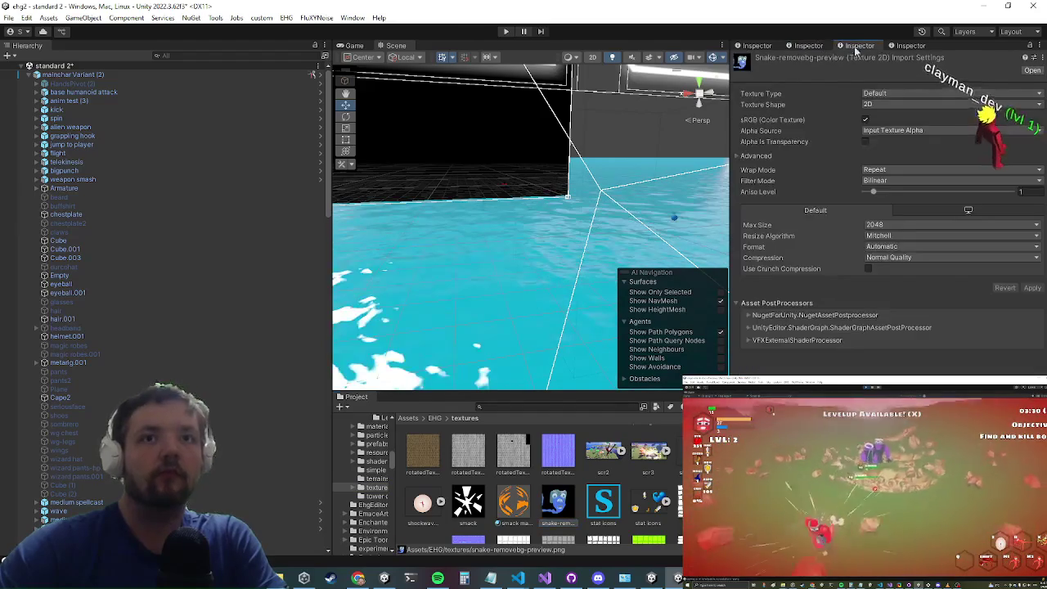
click(880, 94)
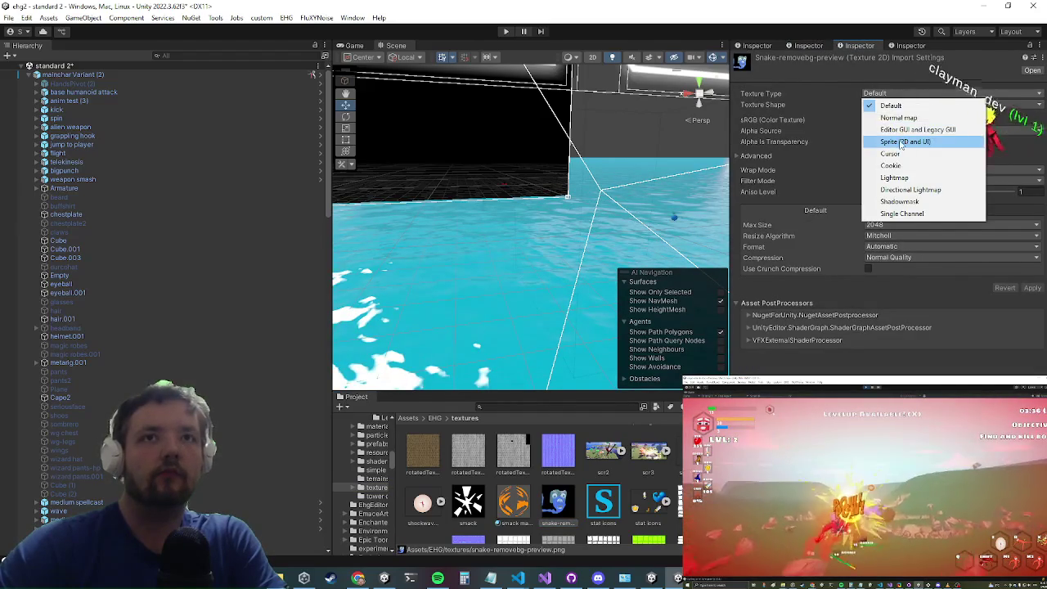
click(903, 143)
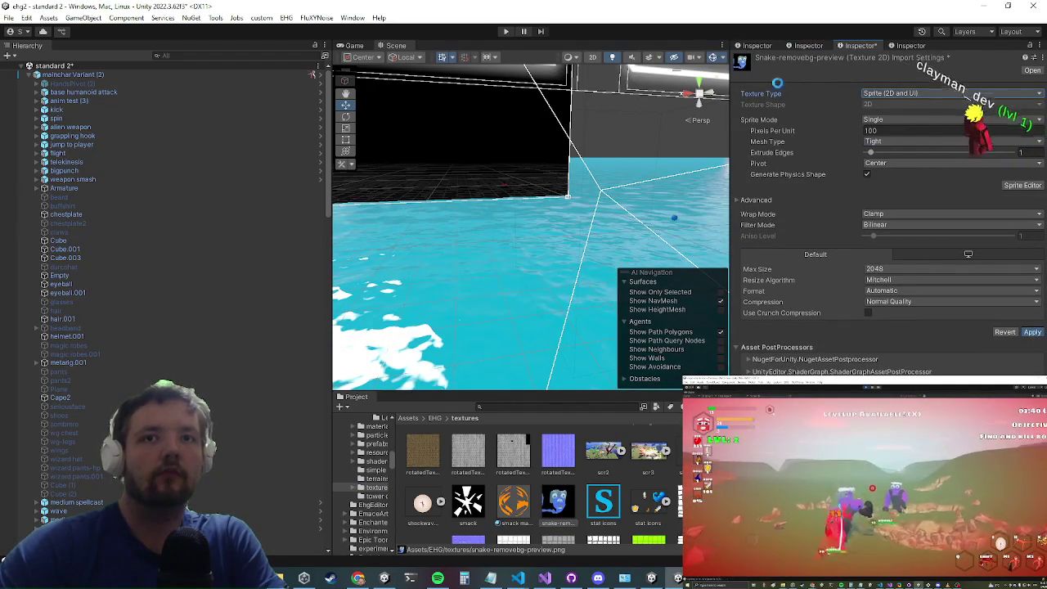
Step: Maximize, then restore the Inspector layout, scroll the Sagas list to Element 3, and enter Play mode
double_click(814, 45)
right_click(24, 43)
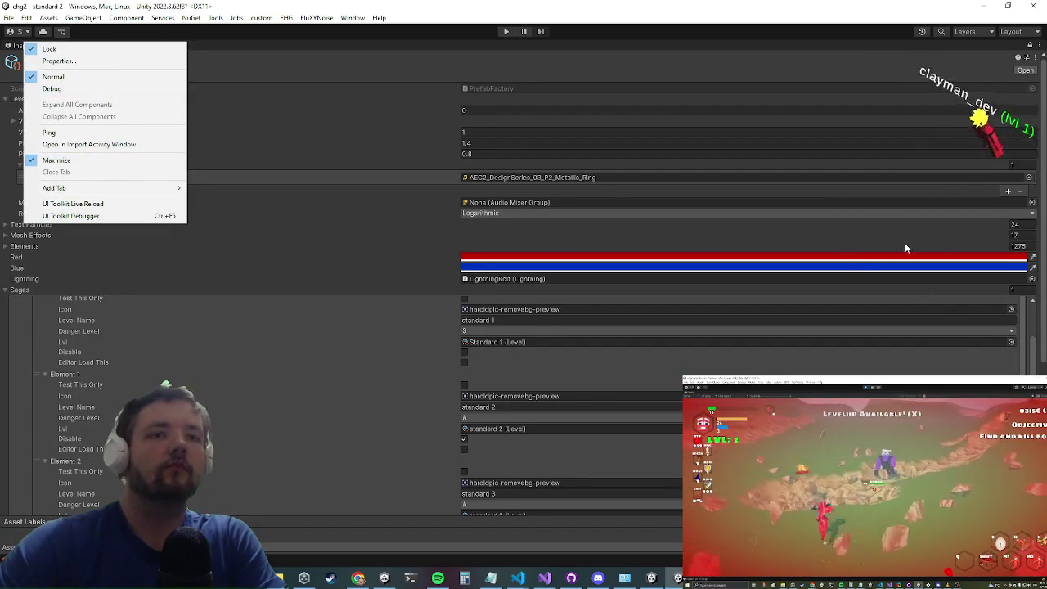
click(82, 160)
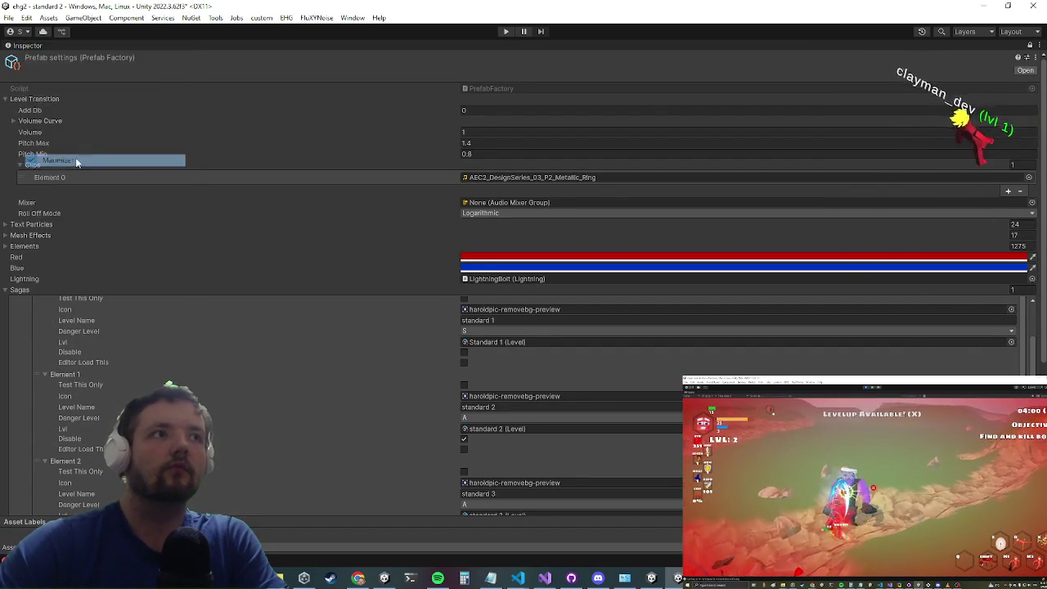
scroll(950, 241, down, 2)
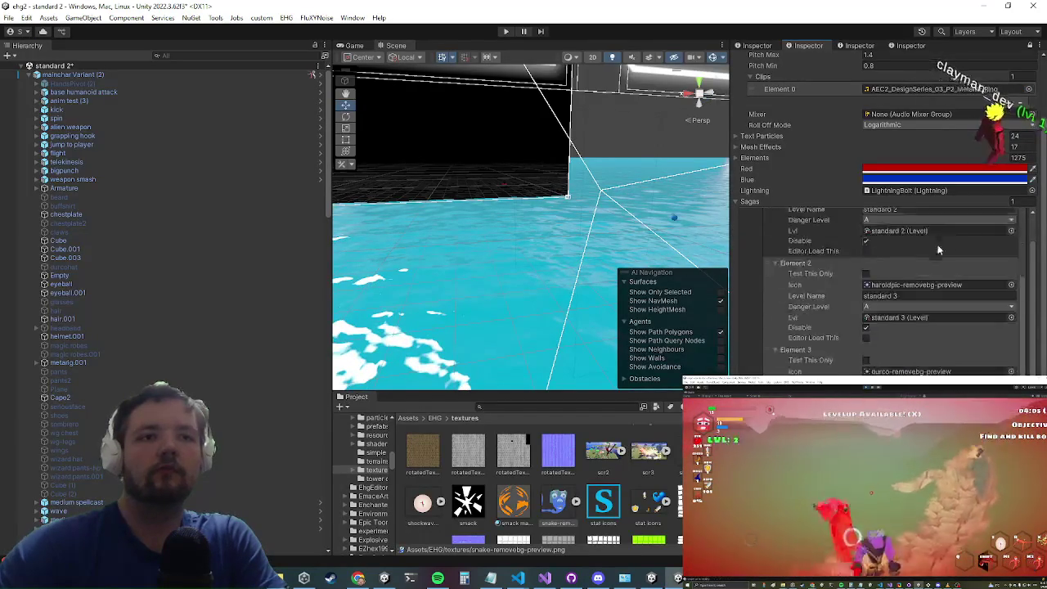
scroll(938, 246, down, 2)
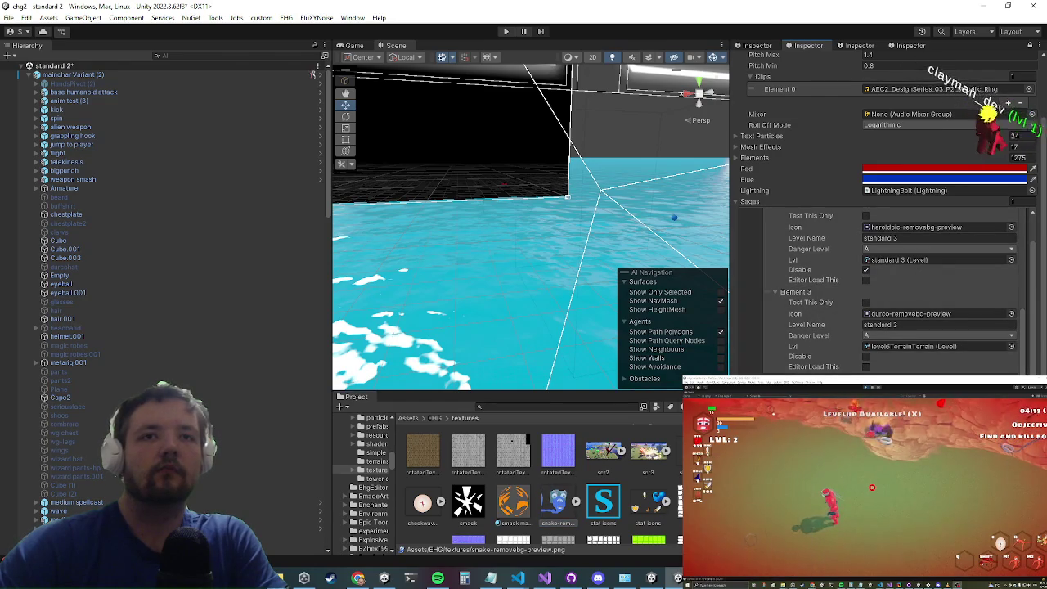
key(ctrl+p)
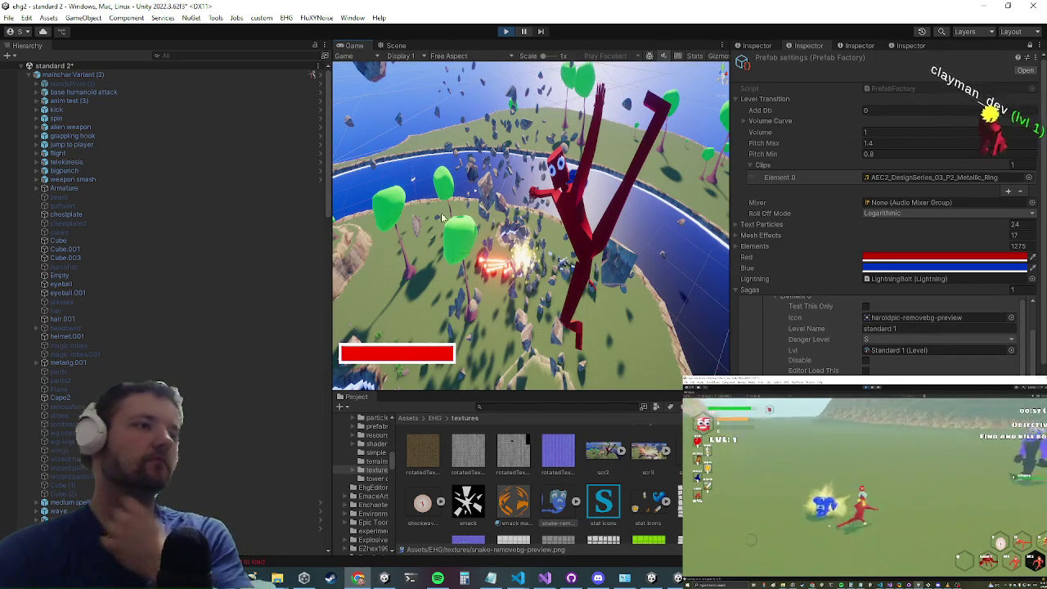
Step: Maximize the Game view with Shift+Space so the running game fills the editor
key(shift+space)
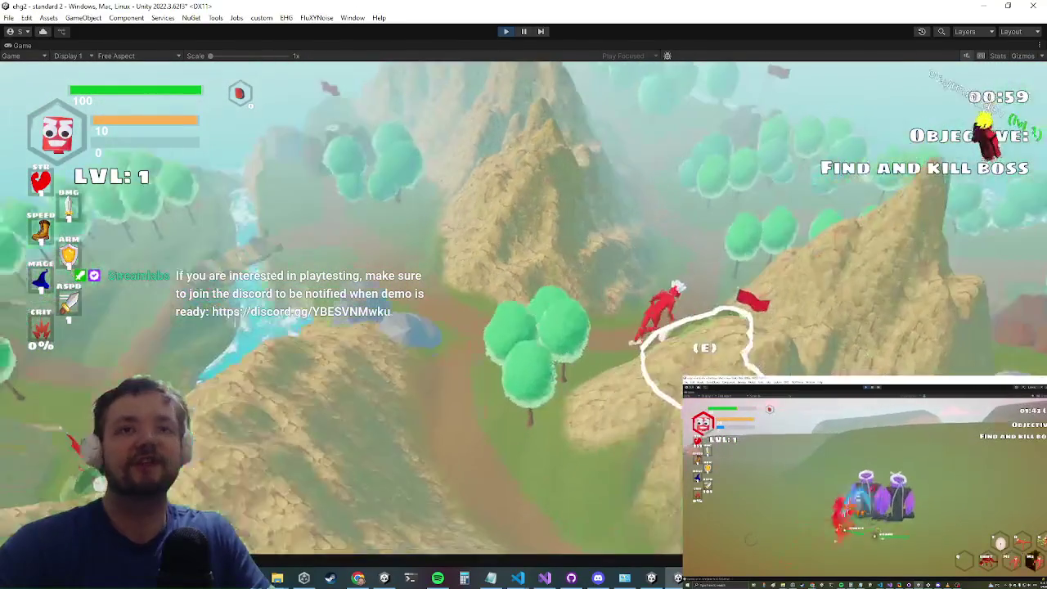
Step: Run the character up to the hilltop portal and travel into the STANDARD 1 level
key(e)
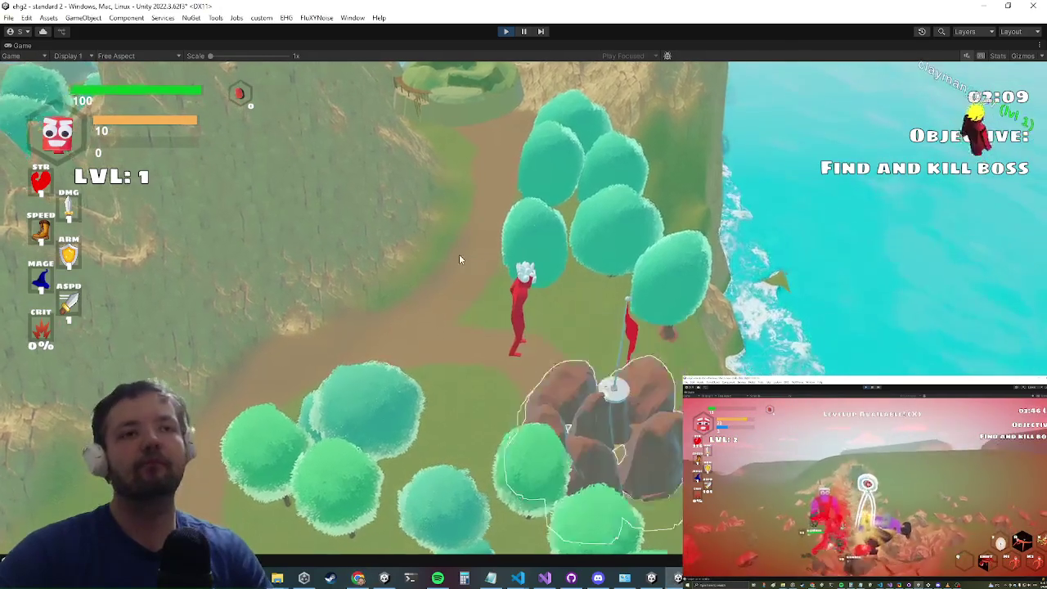
key(w)
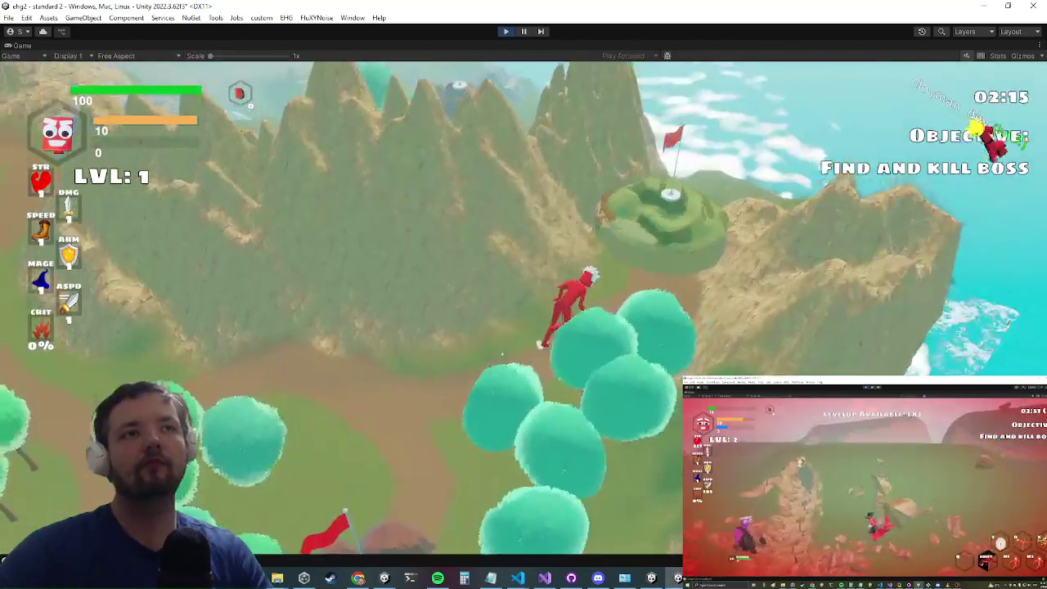
key(w)
key(Escape)
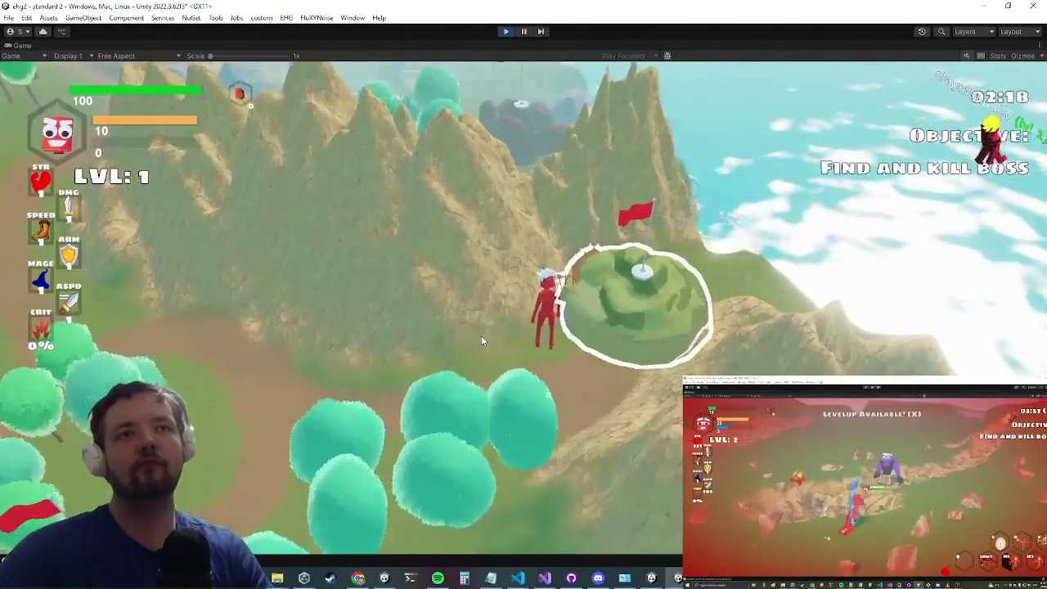
key(w)
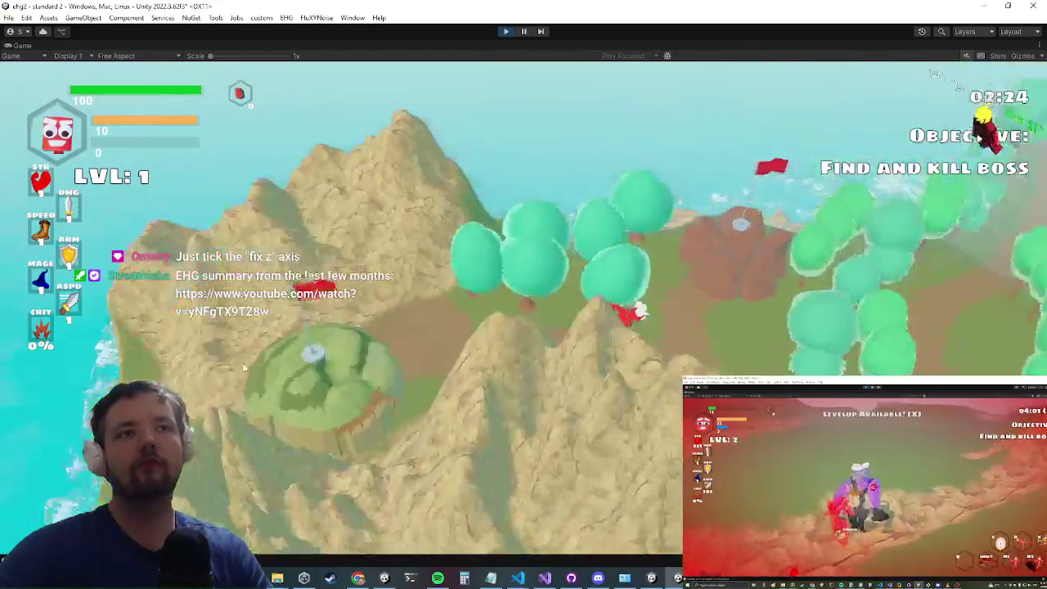
key(w)
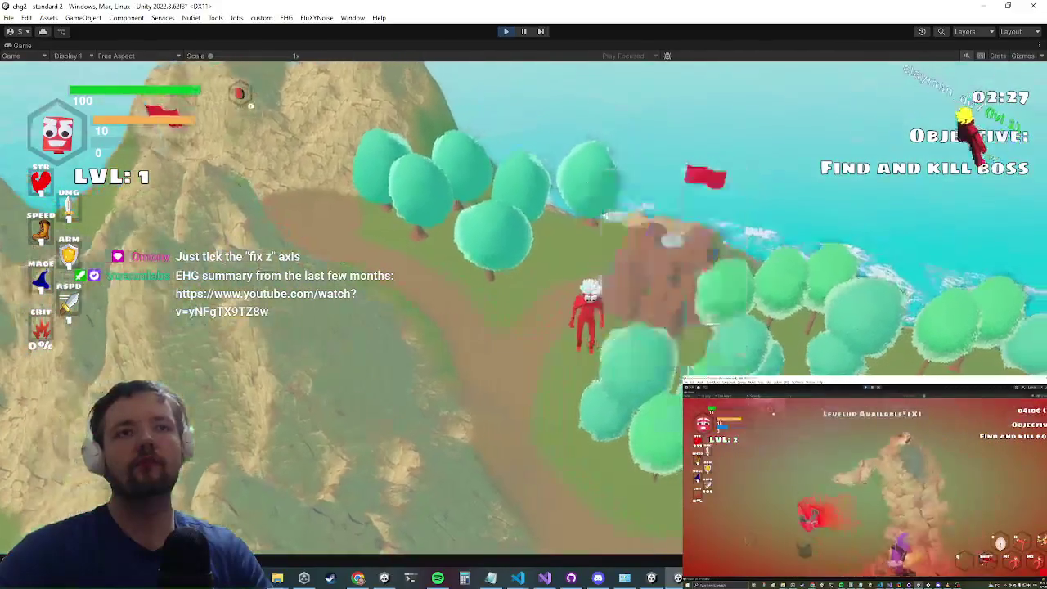
key(e)
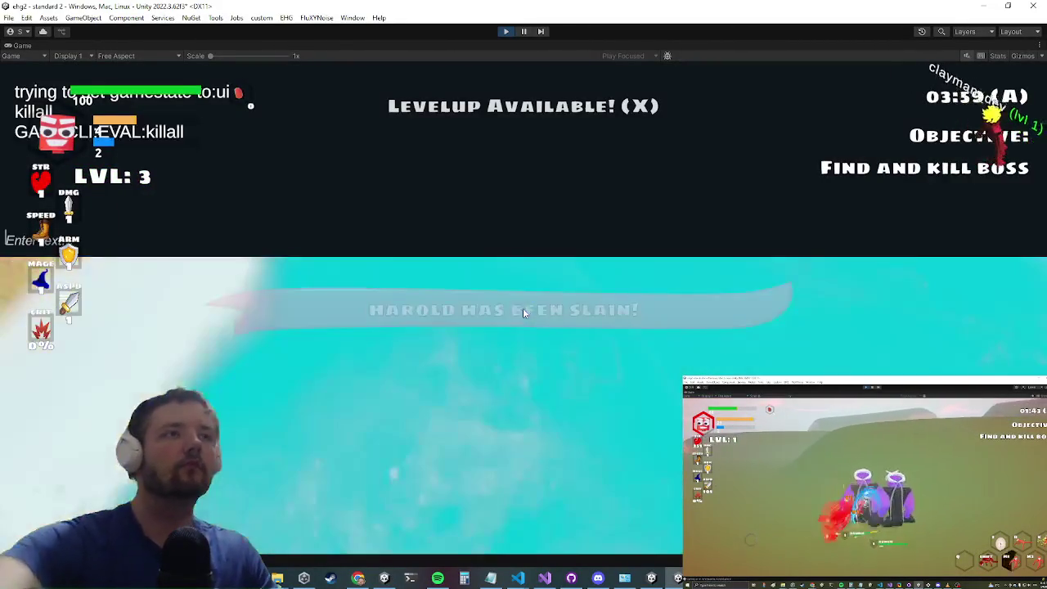
Step: Enter the STANDARD 3 level through the portal and run toward the enemy
key(alt+Tab)
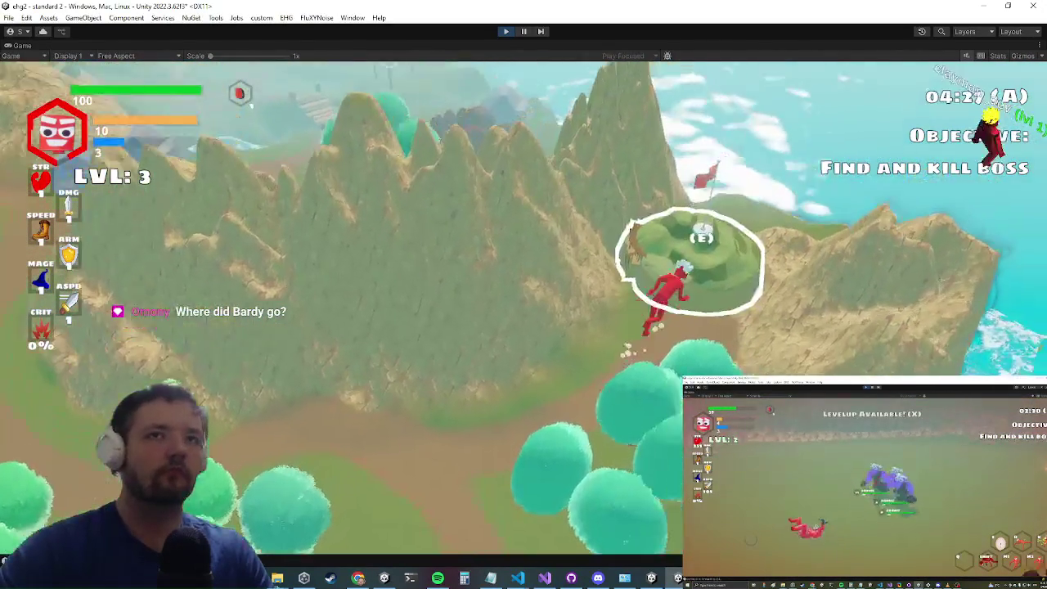
key(e)
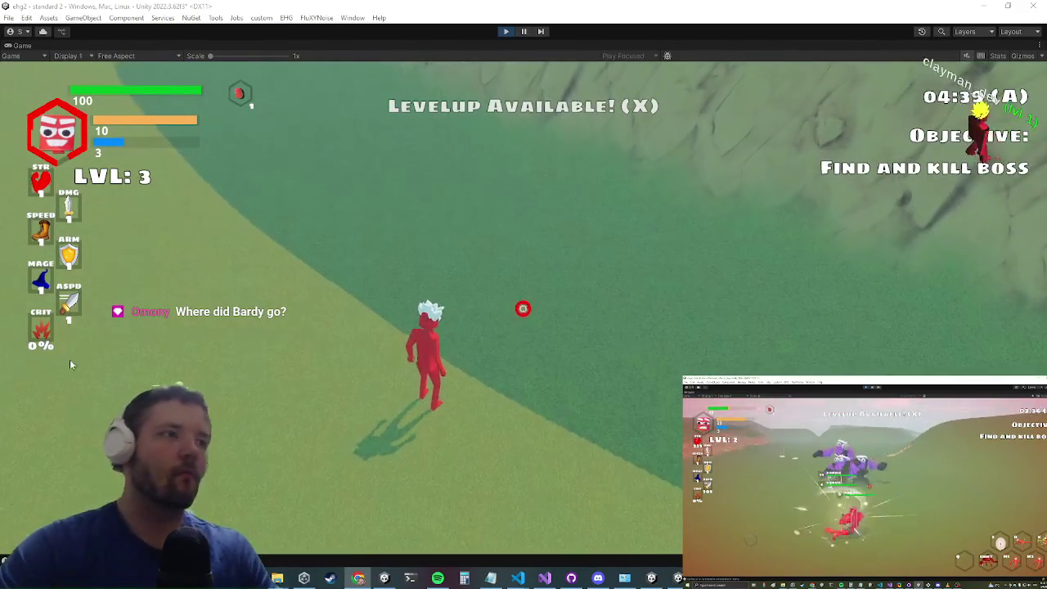
key(s)
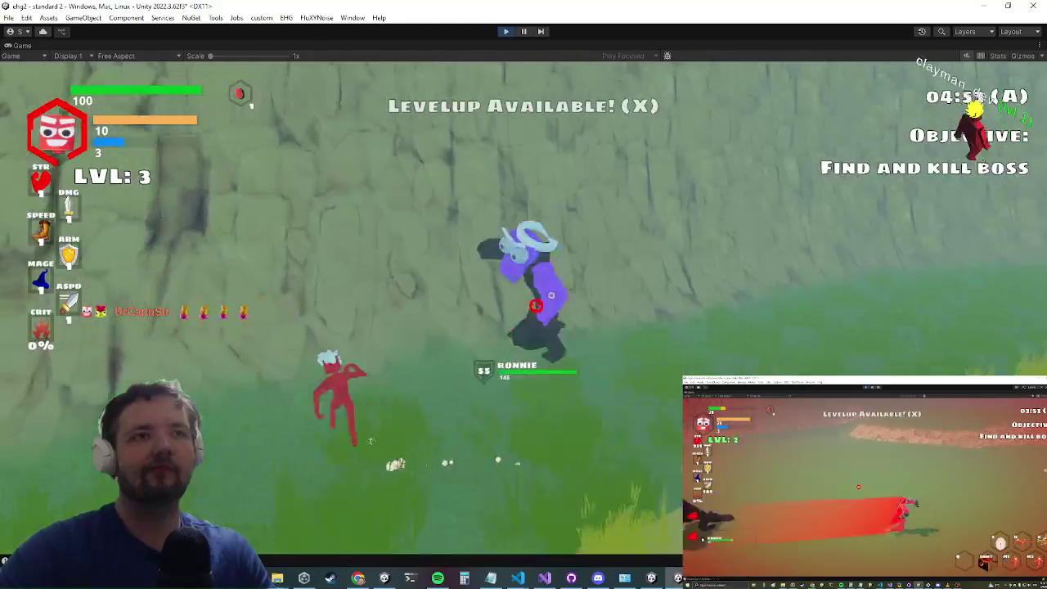
Step: Defeat the purple enemy with sword strikes and a spell, then attack the blue enemy
click(533, 305)
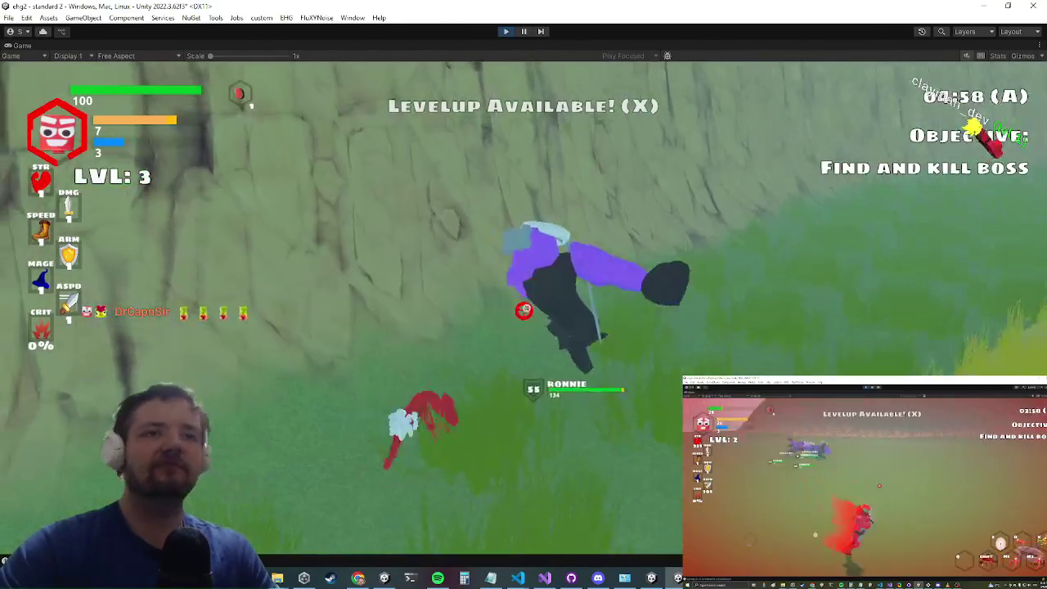
click(517, 310)
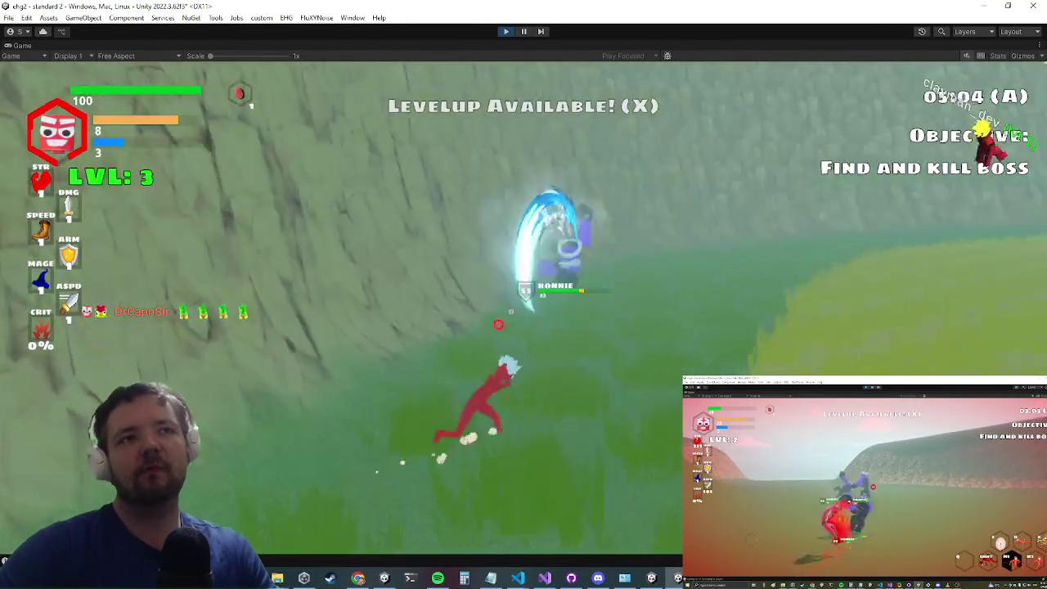
click(530, 307)
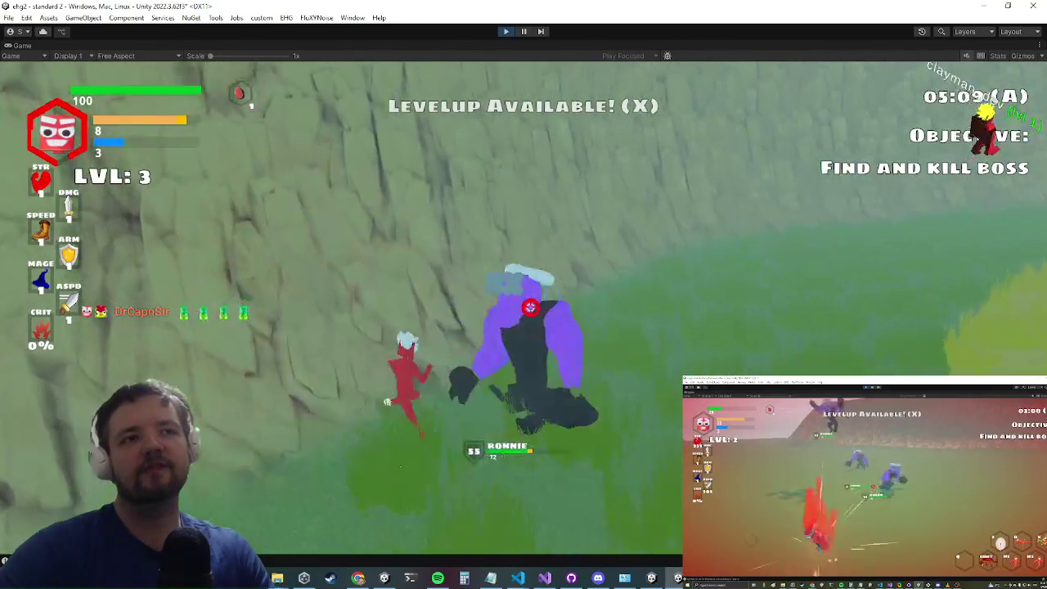
click(519, 303)
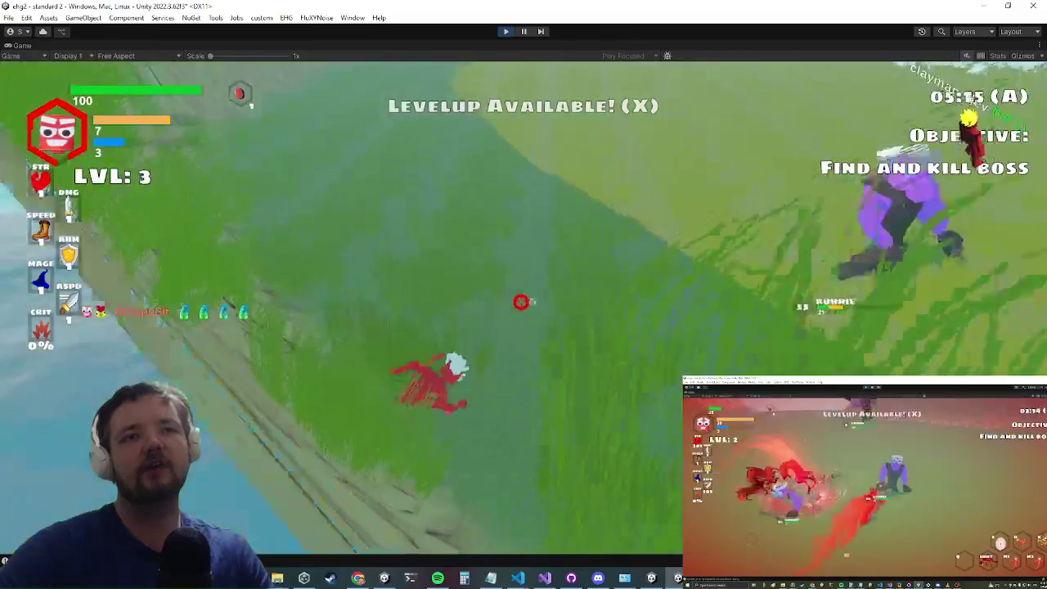
key(w)
click(534, 310)
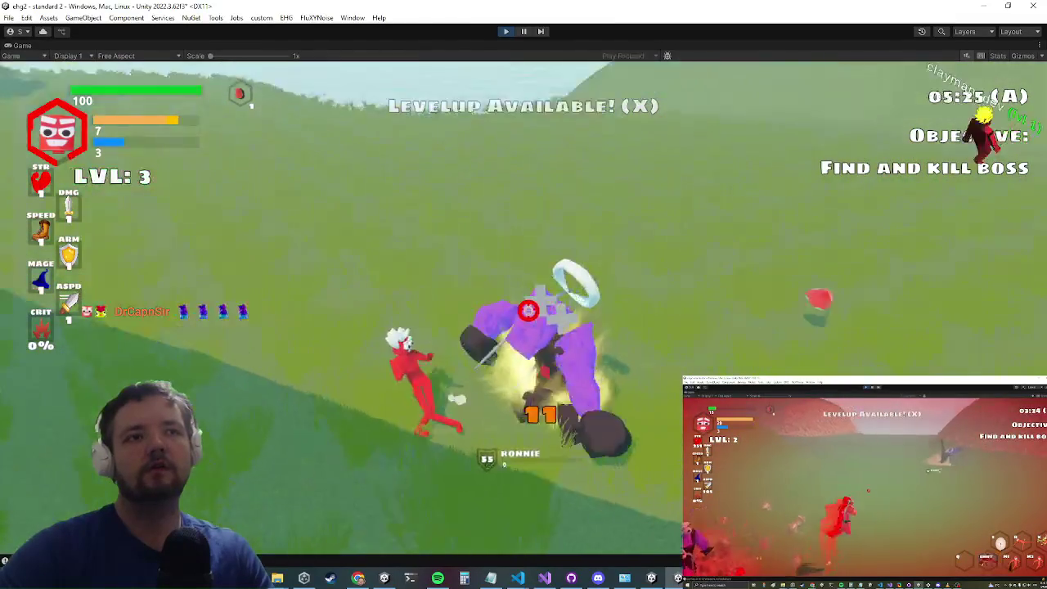
click(400, 425)
click(381, 424)
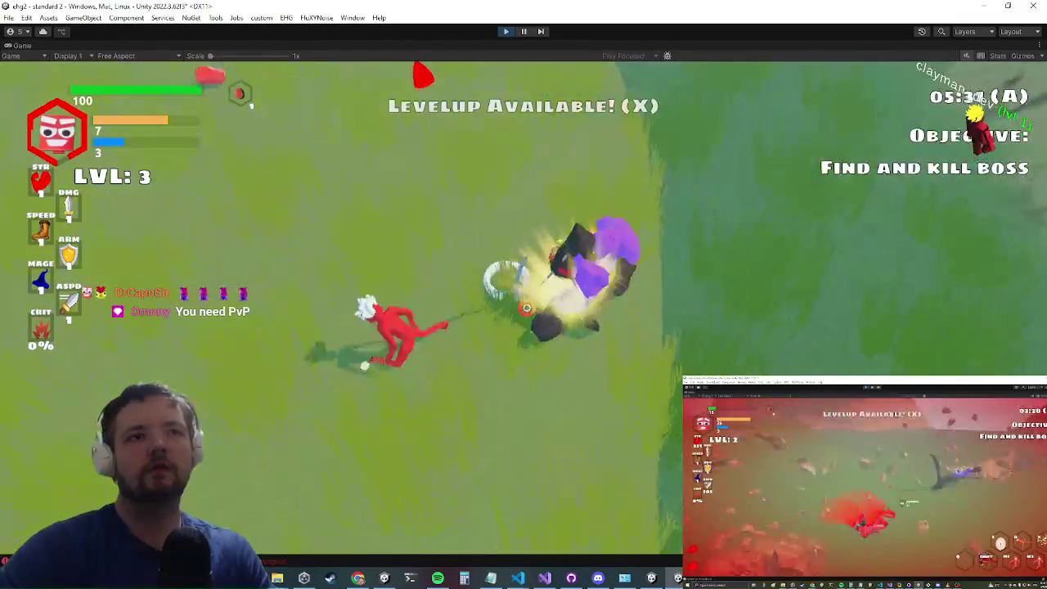
click(521, 310)
click(421, 429)
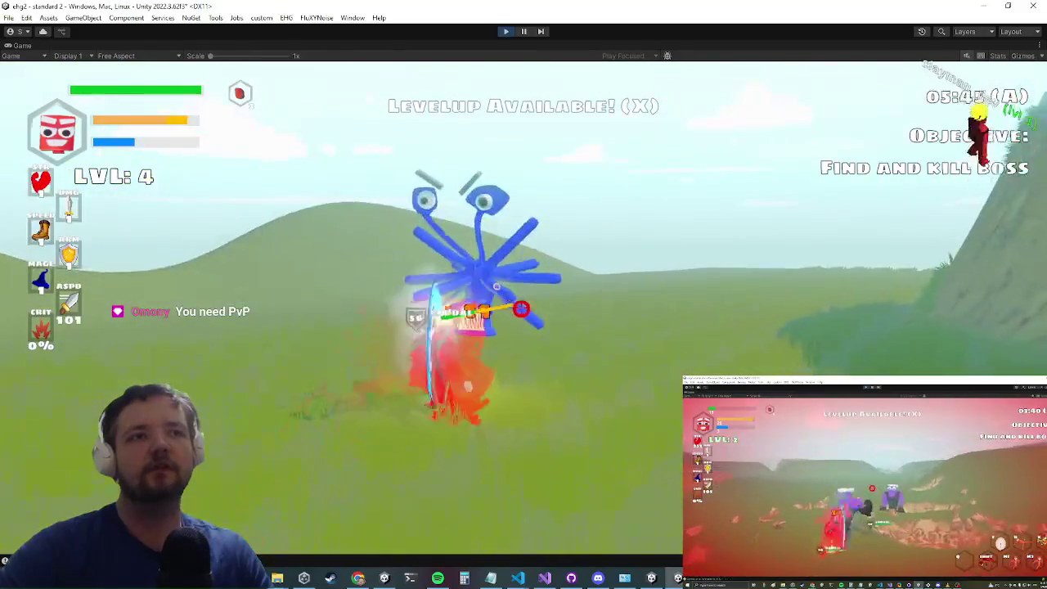
click(541, 322)
click(541, 321)
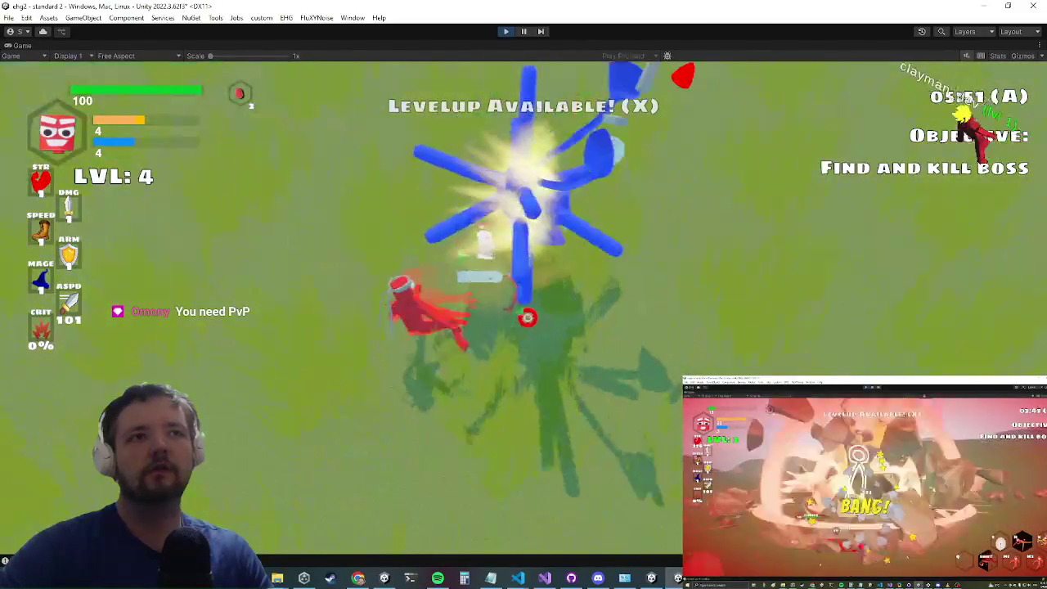
Step: Equip the headband, red shirt, red pants and plane from the inventory
key(x)
right_click(564, 184)
click(585, 213)
right_click(619, 189)
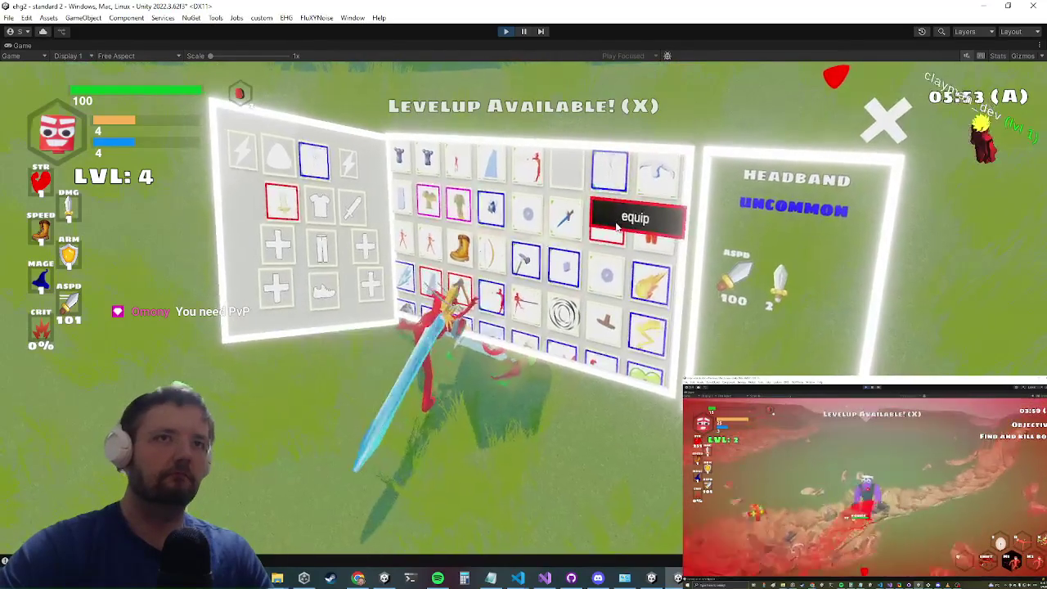
right_click(615, 236)
click(632, 269)
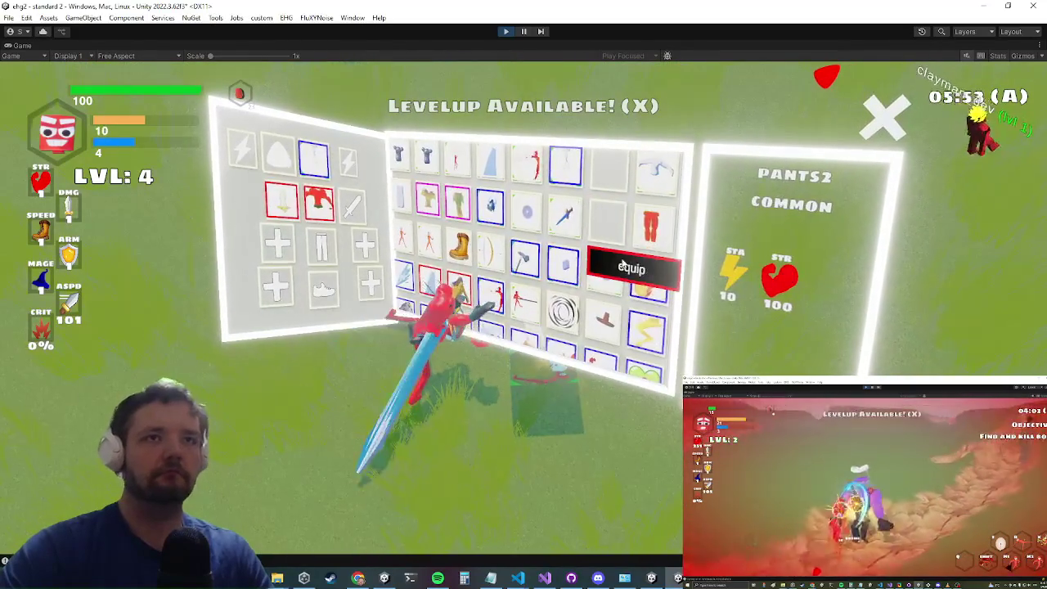
click(634, 268)
right_click(530, 216)
click(530, 213)
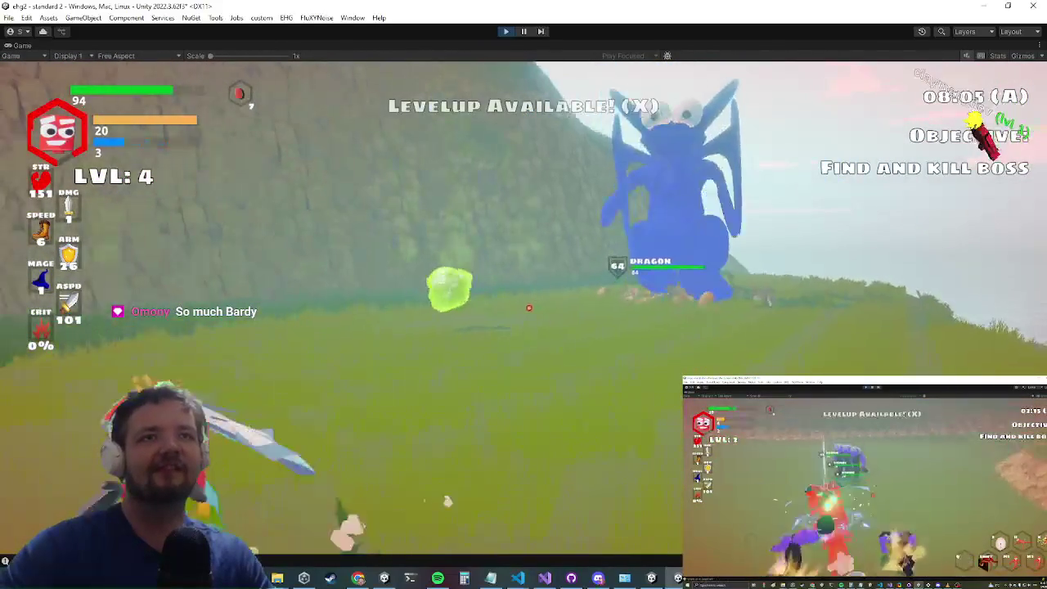
Step: Refocus the Game view, run toward the Dragon, and open the in-game Settings menu
key(alt+Tab)
key(Escape)
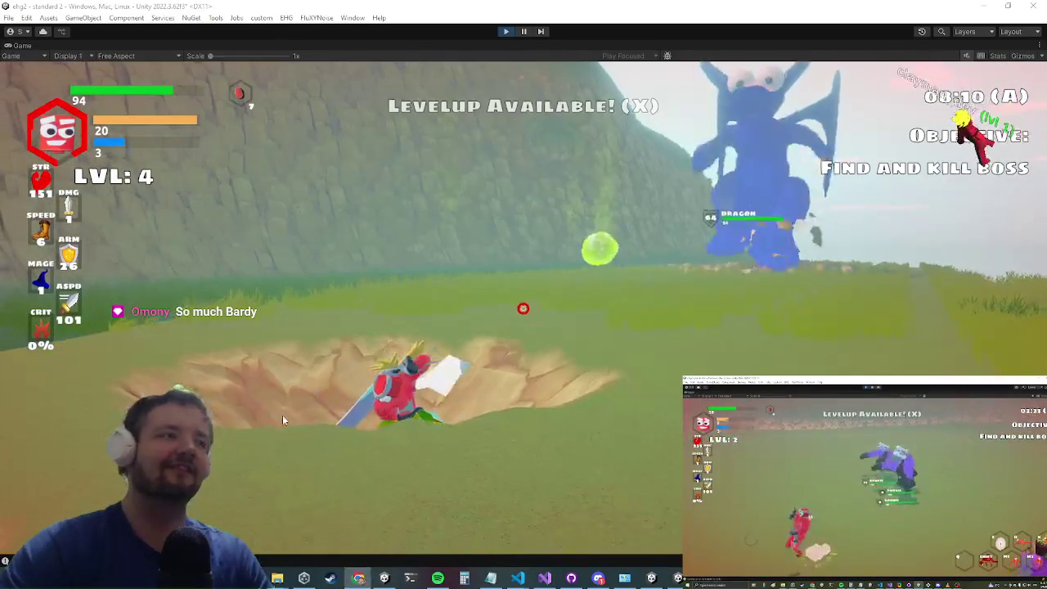
click(501, 331)
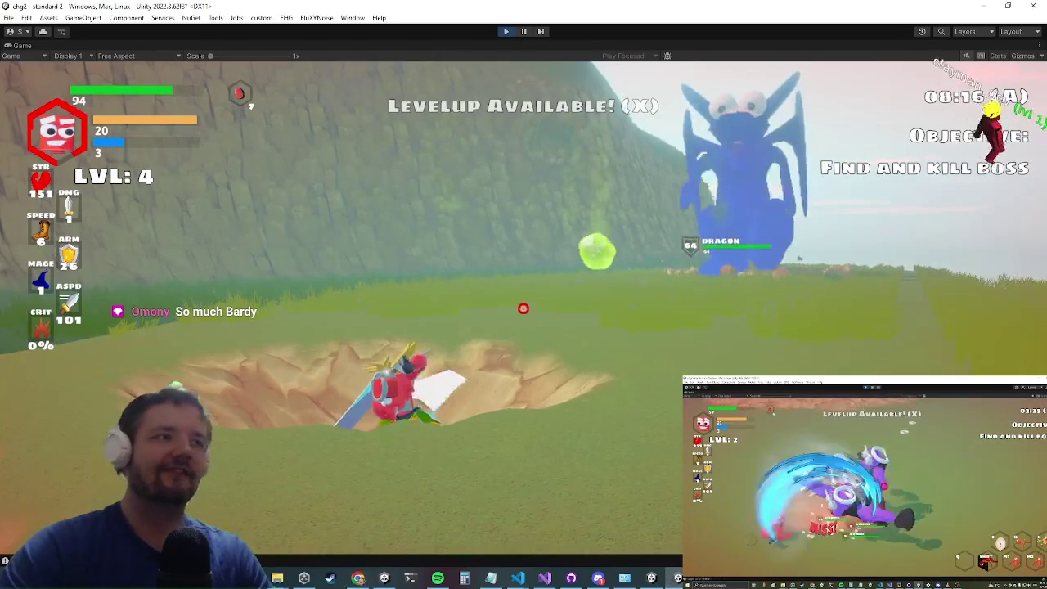
key(w)
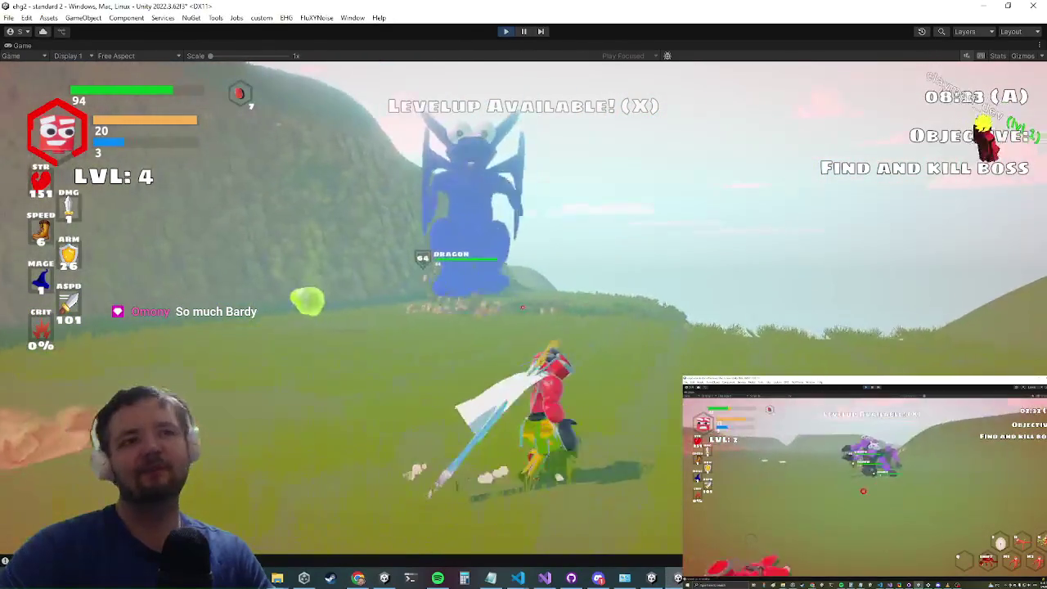
key(w)
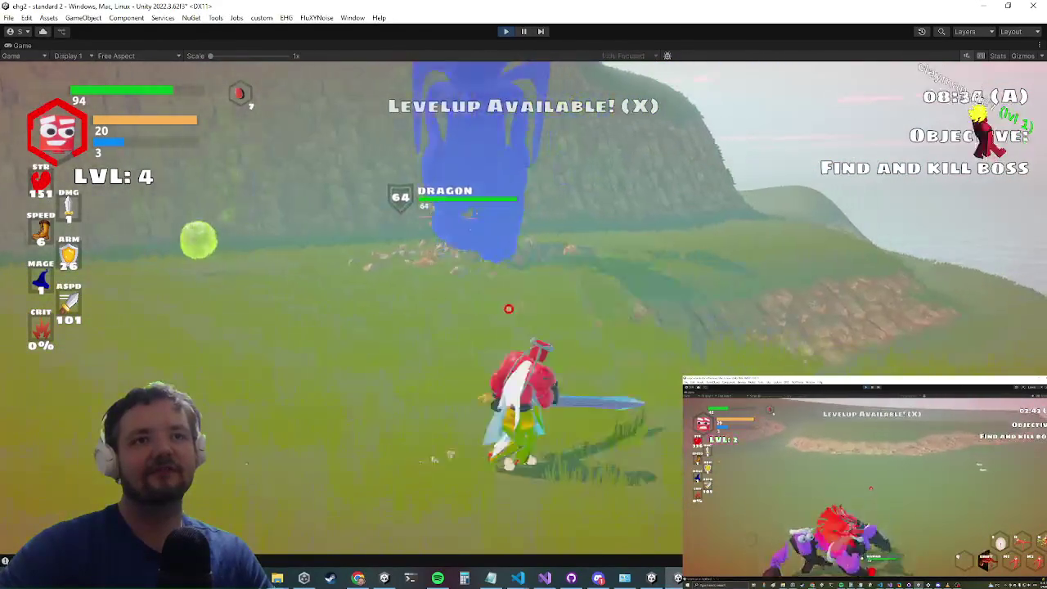
key(alt+Tab)
key(Escape)
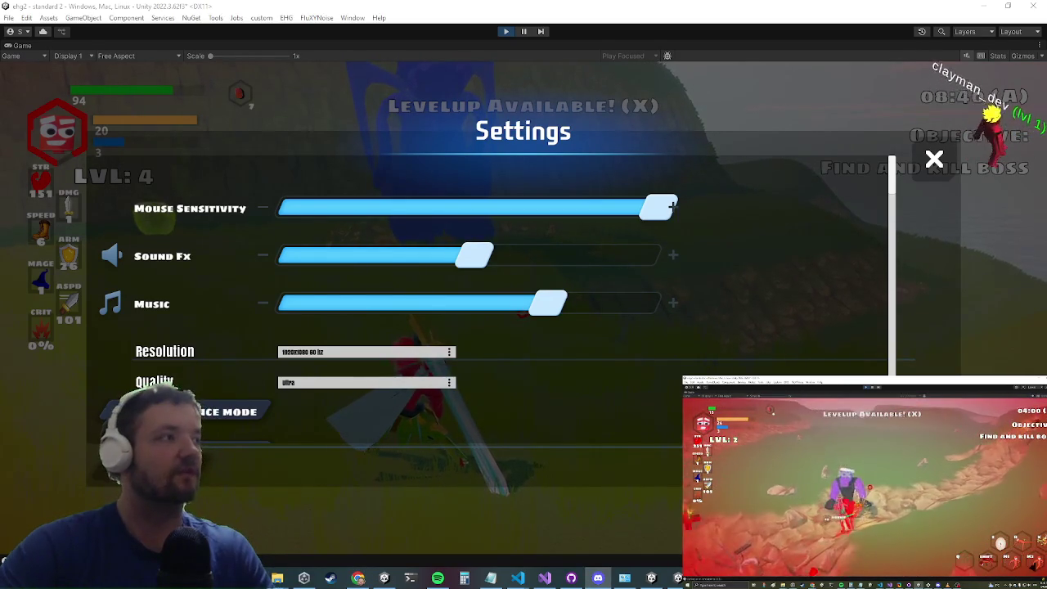
Step: Close the in-game Settings menu with Escape and resume play
key(Escape)
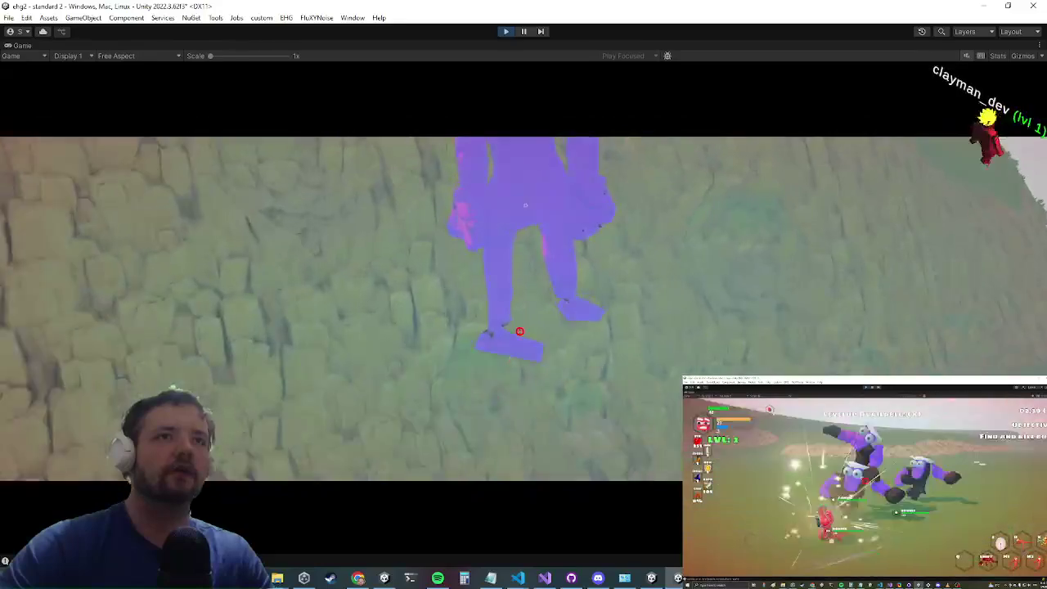
Step: Return focus to the Game view and attack the purple enemies
key(alt+Tab)
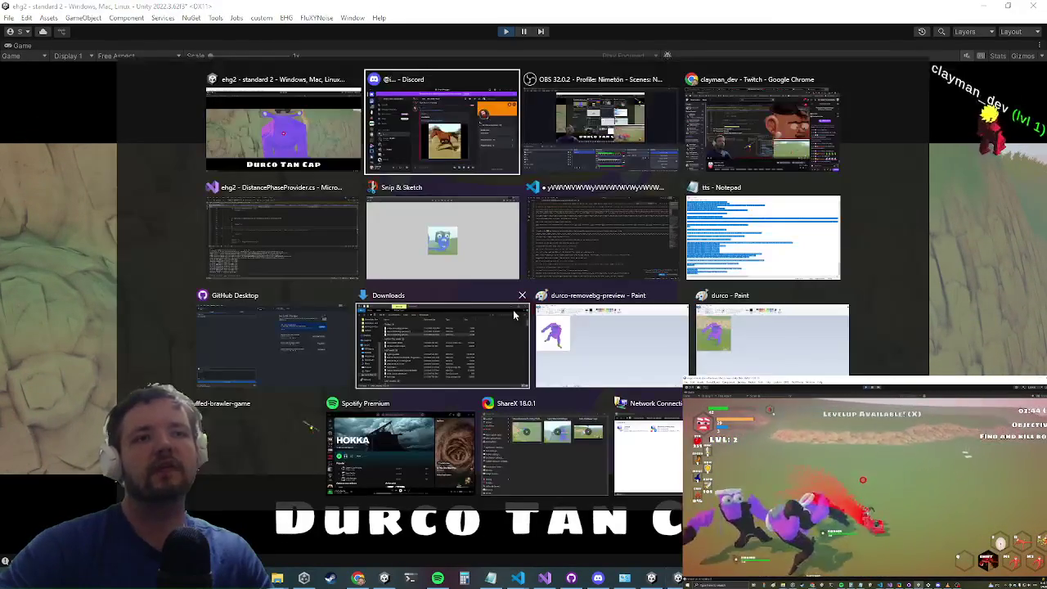
key(Escape)
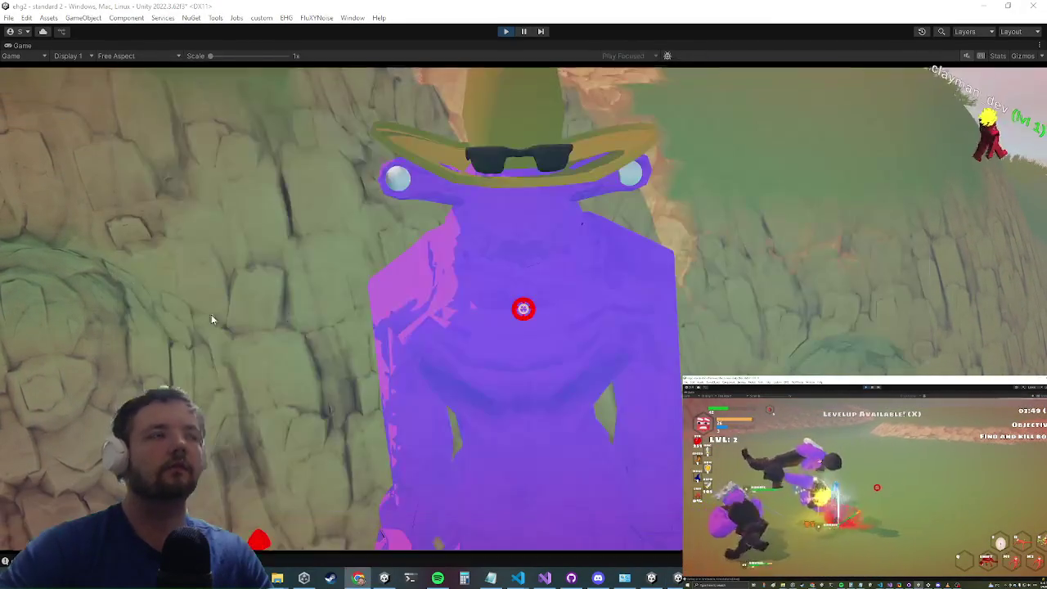
click(257, 414)
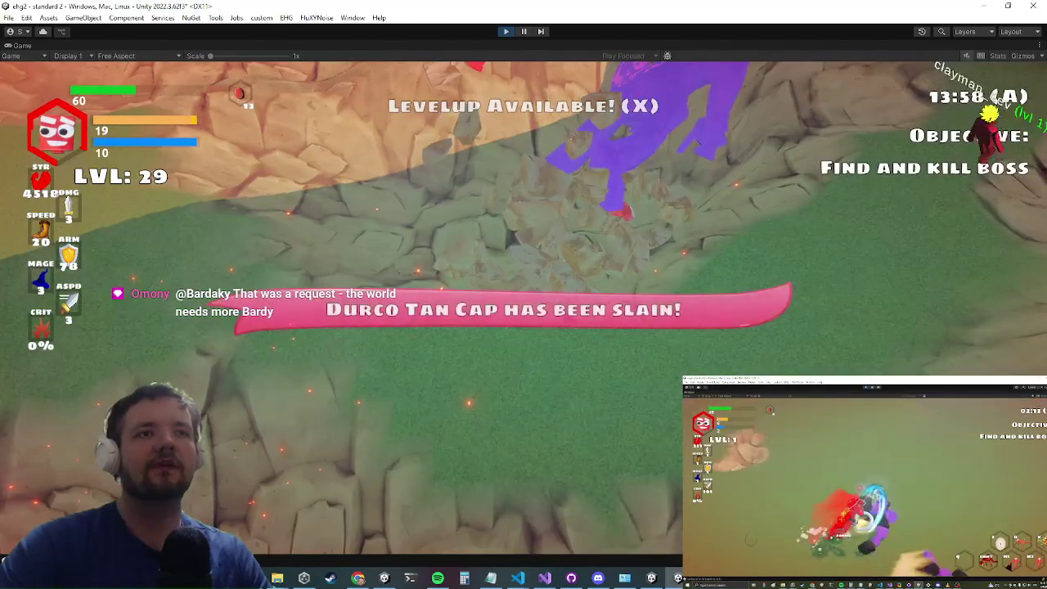
Step: Glance at the other open windows while the fight against Durco Tan Cap finishes
key(alt+Tab)
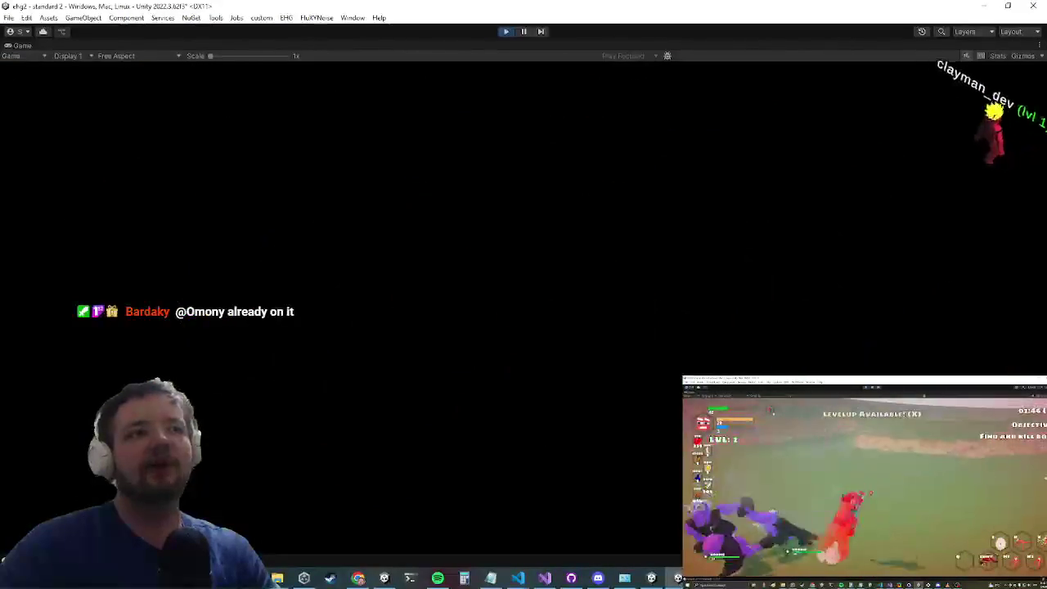
key(alt+Tab)
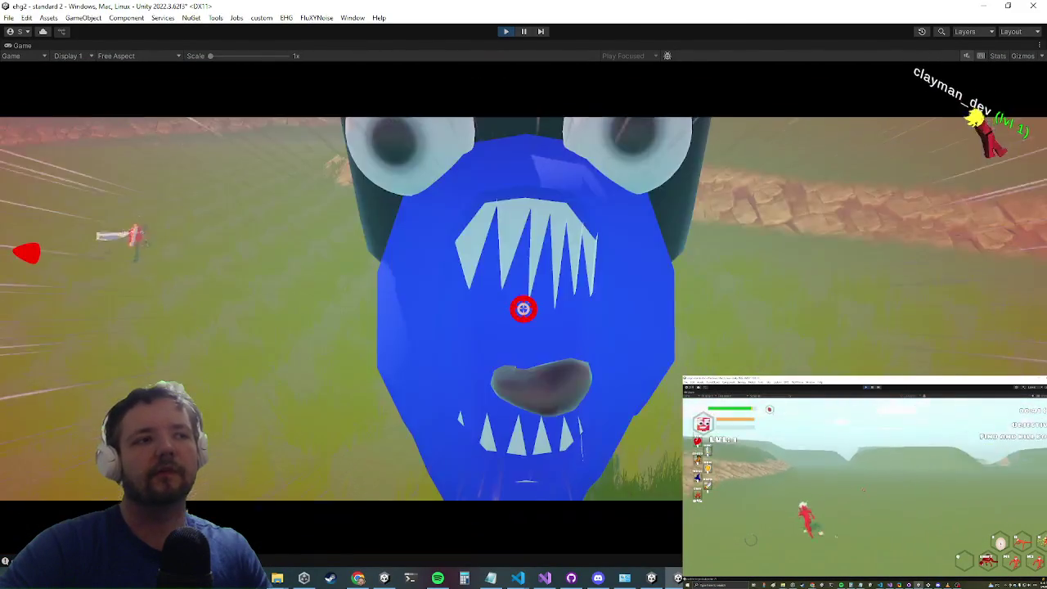
Step: Check the open windows, then return to playing Standard 3 (B) against BOB
key(alt+Tab)
key(Escape)
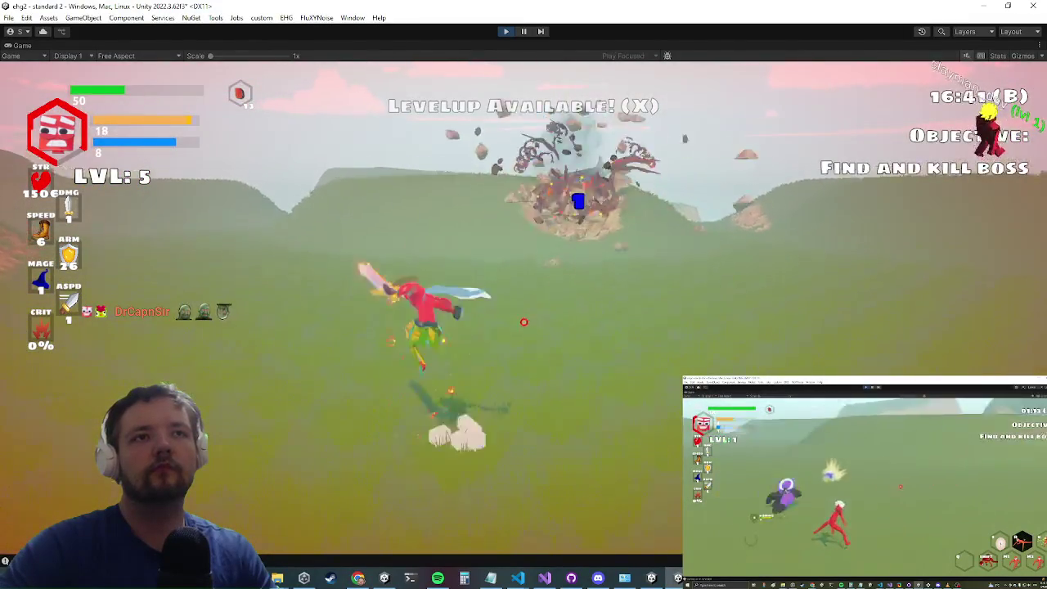
key(alt+Tab)
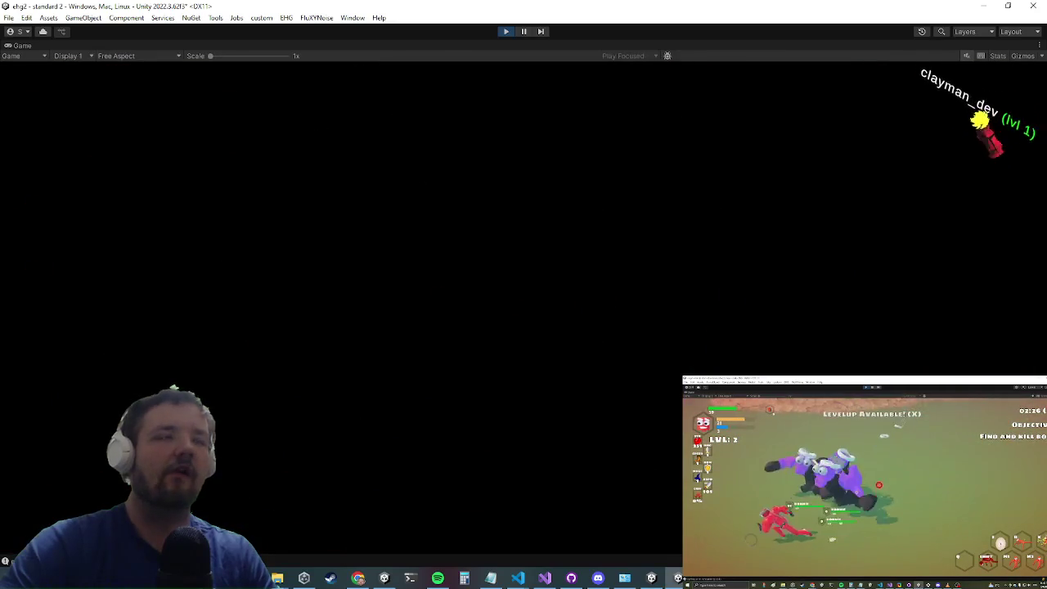
Step: In the fresh level-1 run, walk the character down the forest path to the rock
key(alt+Tab)
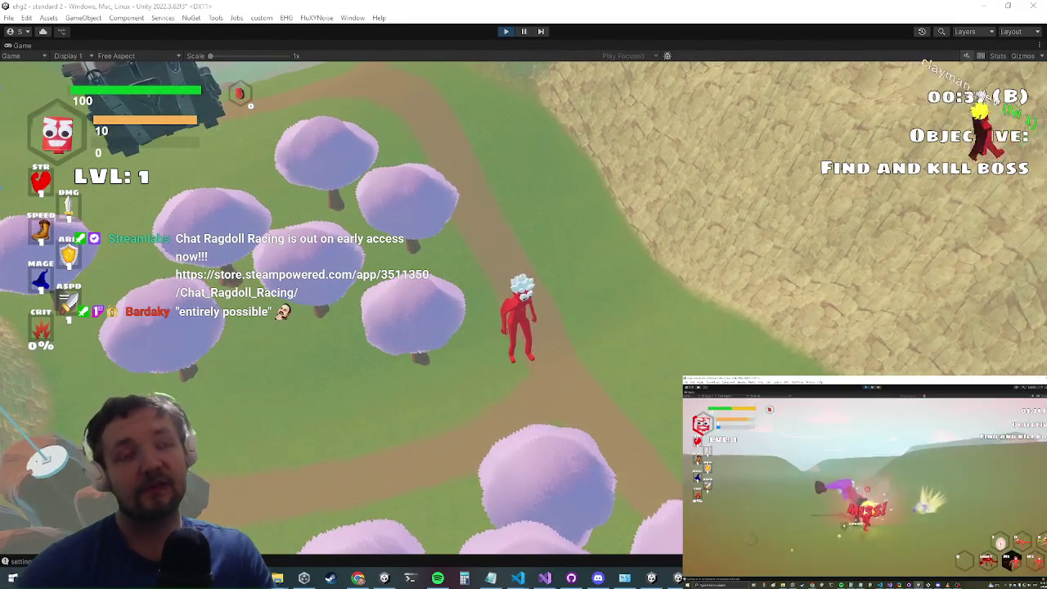
key(alt+Tab)
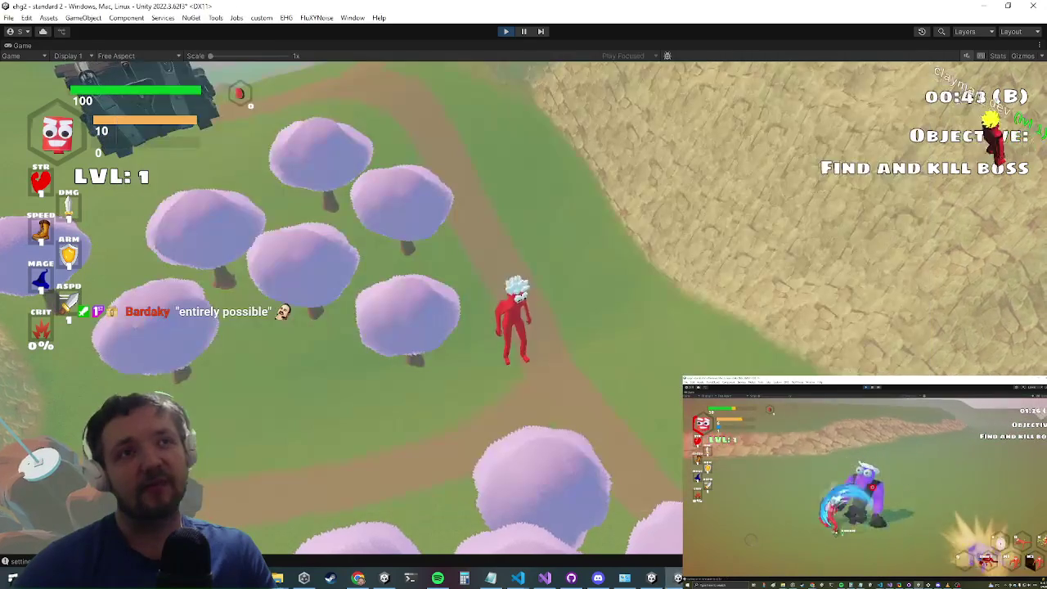
key(s)
key(a)
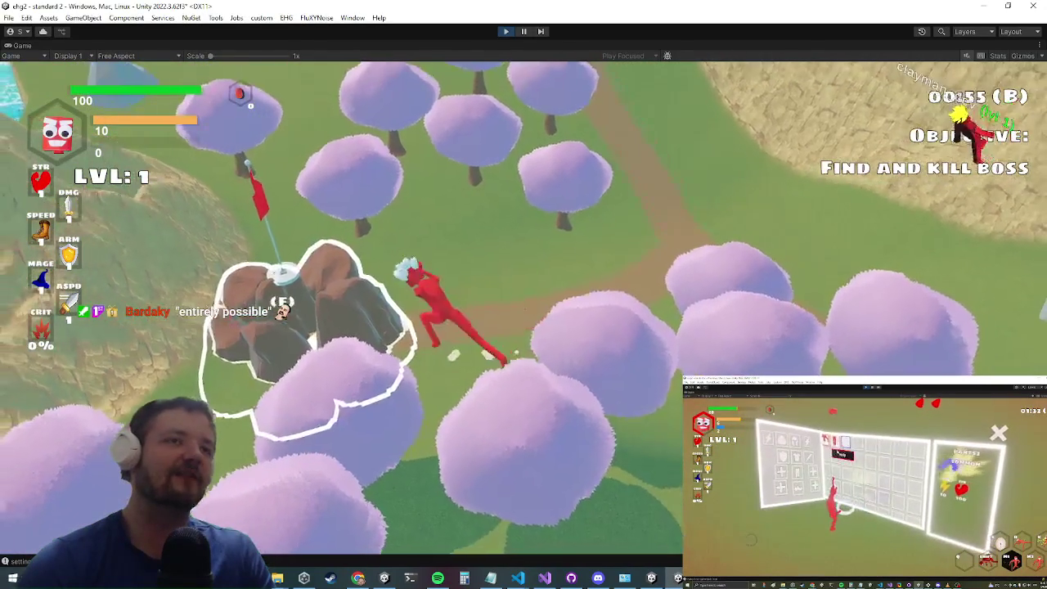
Step: Check the open windows while the character reaches the Standard 3 (D) portal prompt
key(alt+Tab)
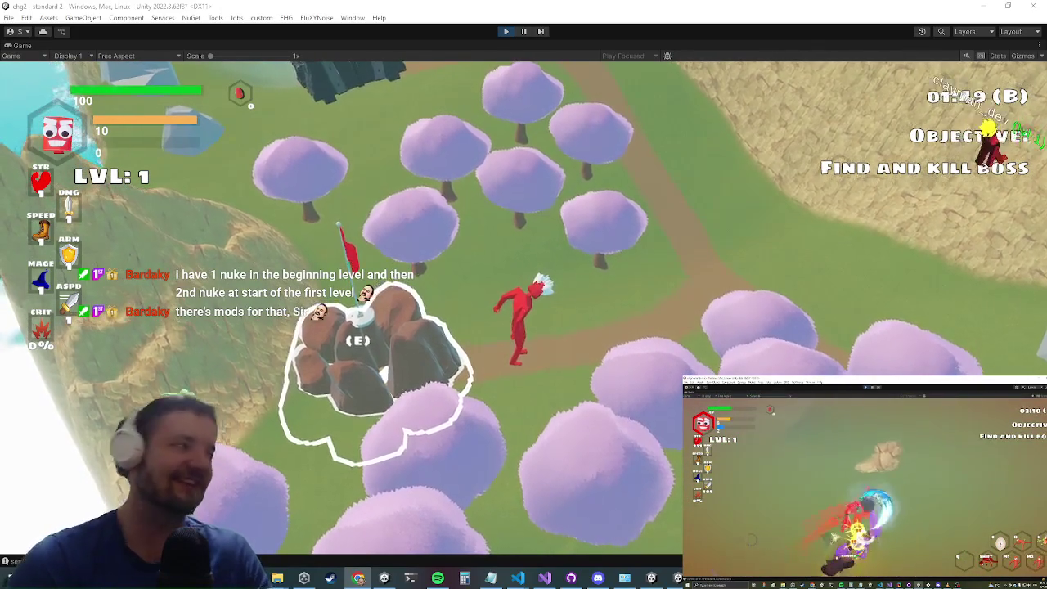
key(alt+Tab)
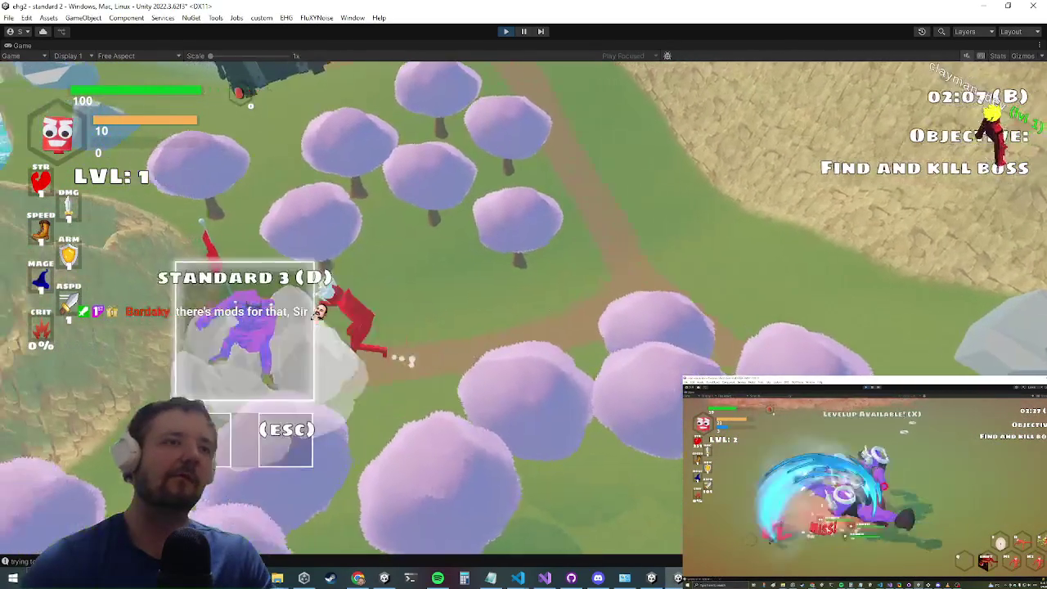
Step: Enter the Standard 3 (D) level with E and play on to level 2
key(e)
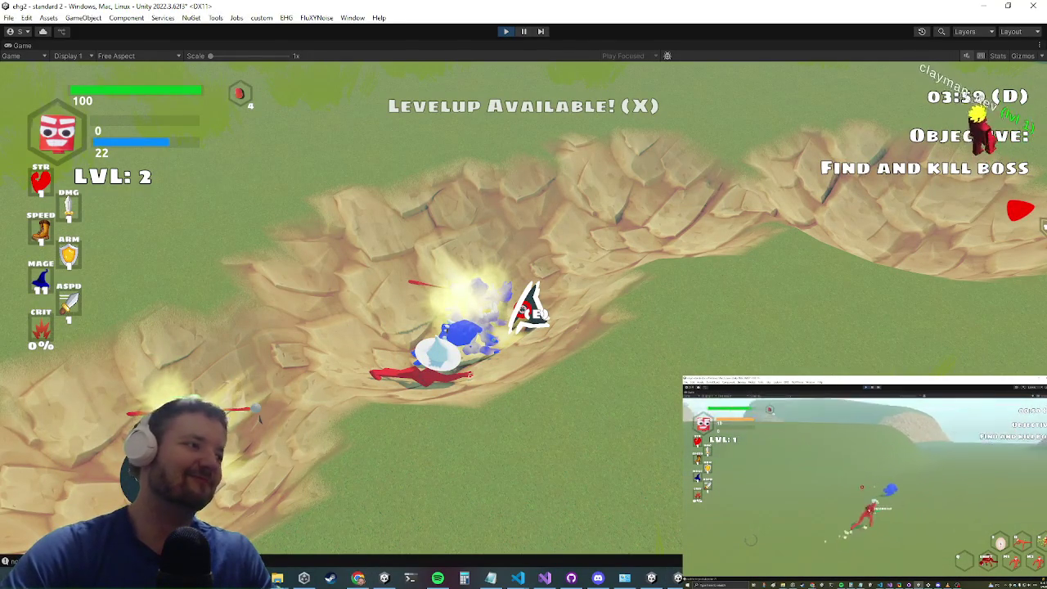
Step: Show the level-up upgrade choices: projectile size, burning and throwing rocks
key(x)
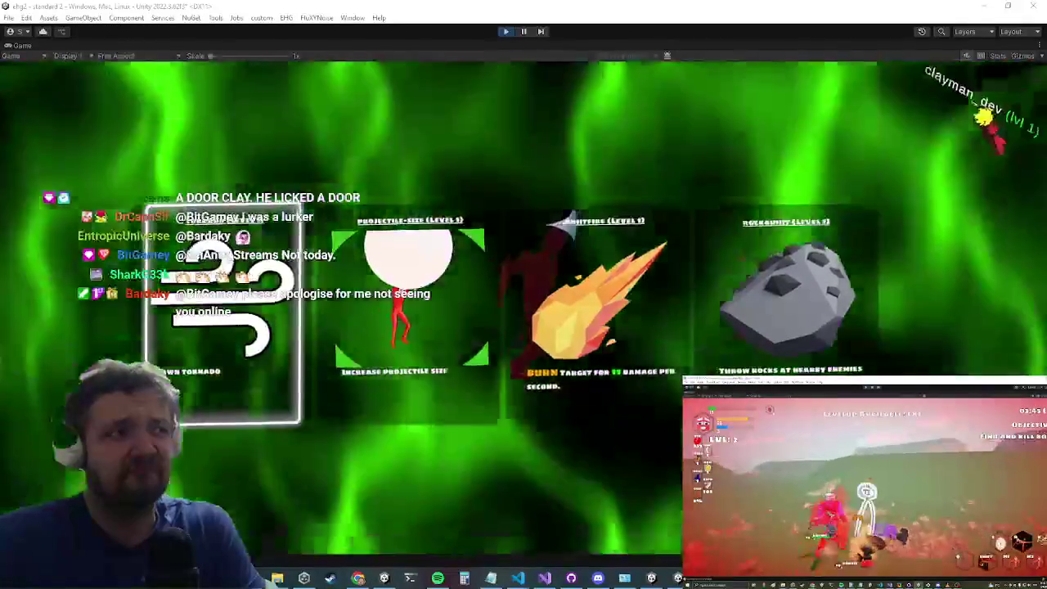
Step: Switch from the running Standard 3 (D) playtest to the browser's Twitch clip page
key(alt+Tab)
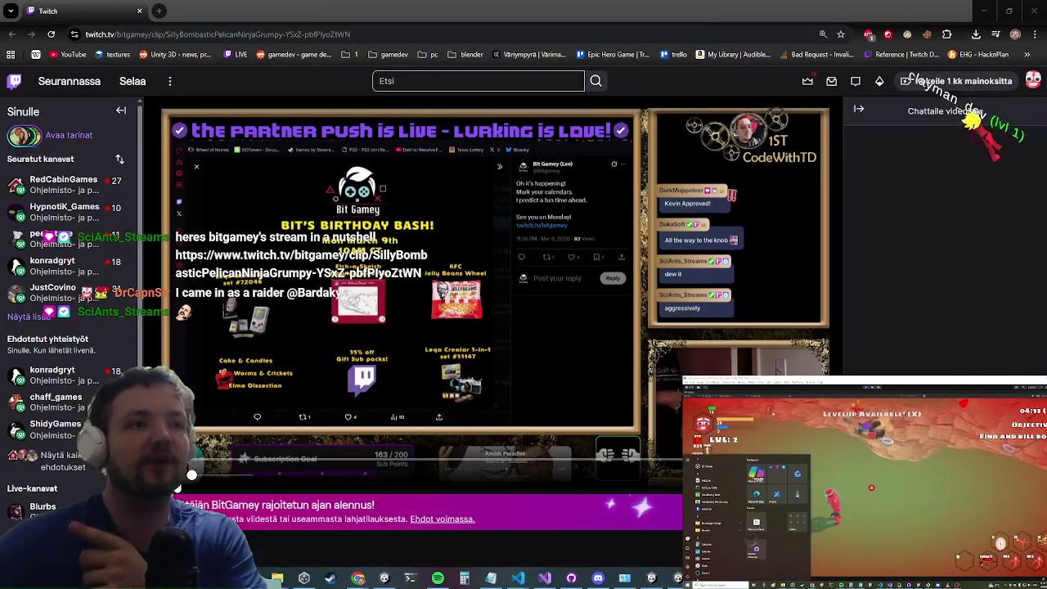
scroll(491, 328, down, 3)
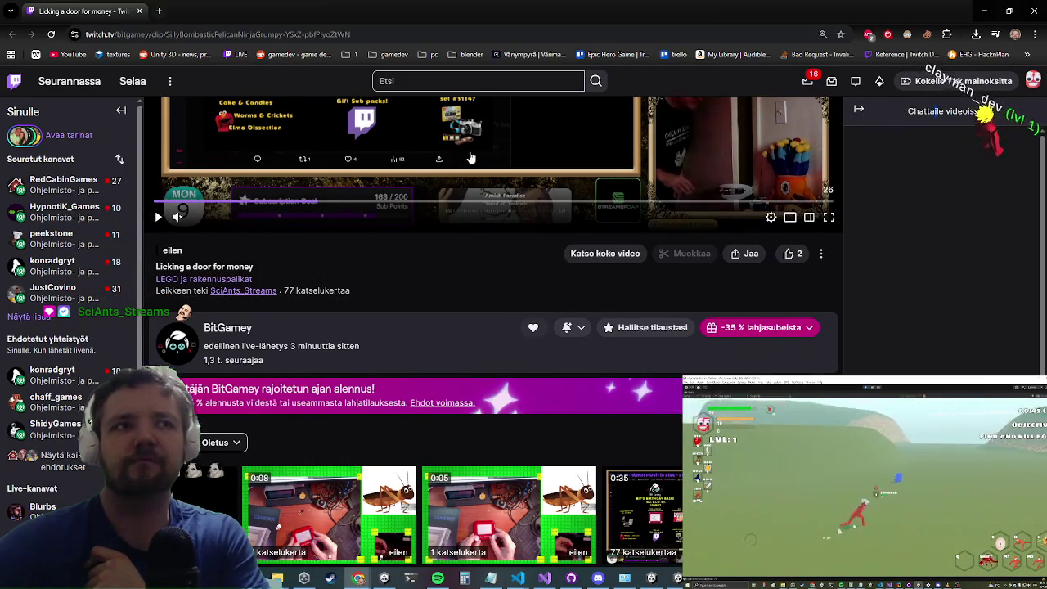
scroll(475, 154, up, 3)
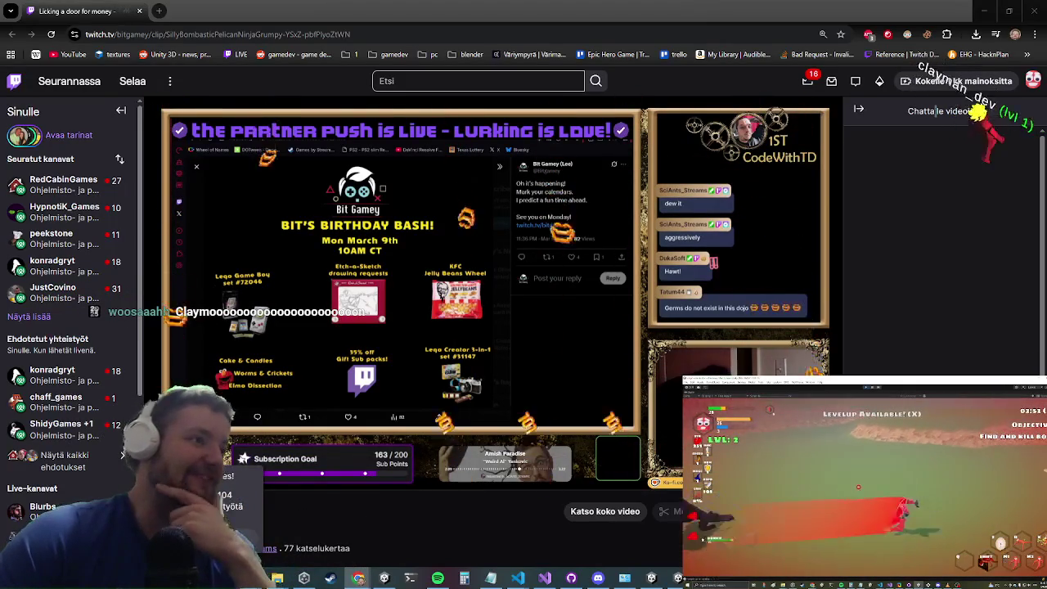
mouse_move(64, 184)
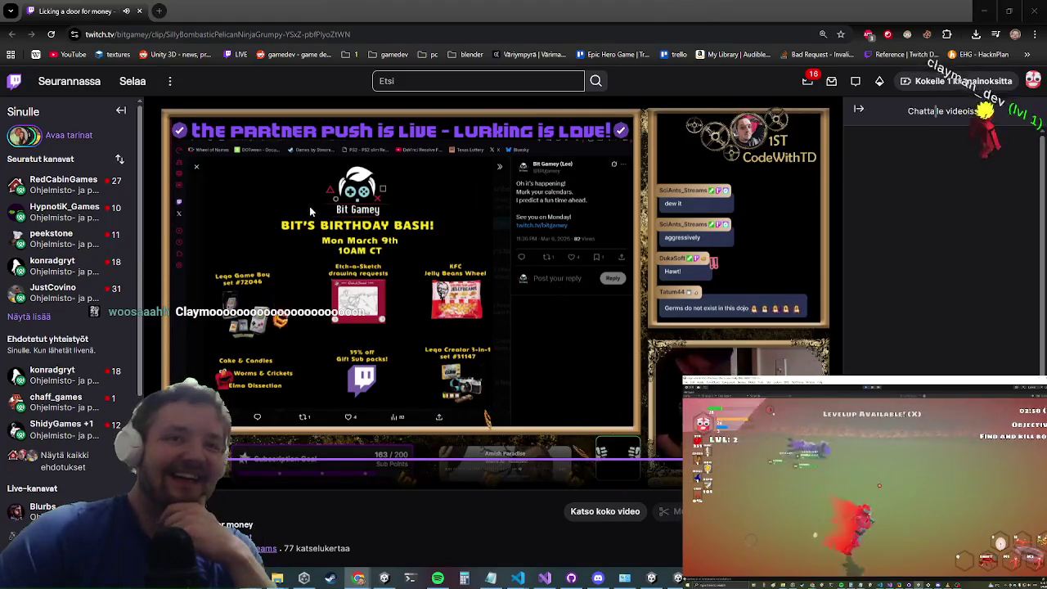
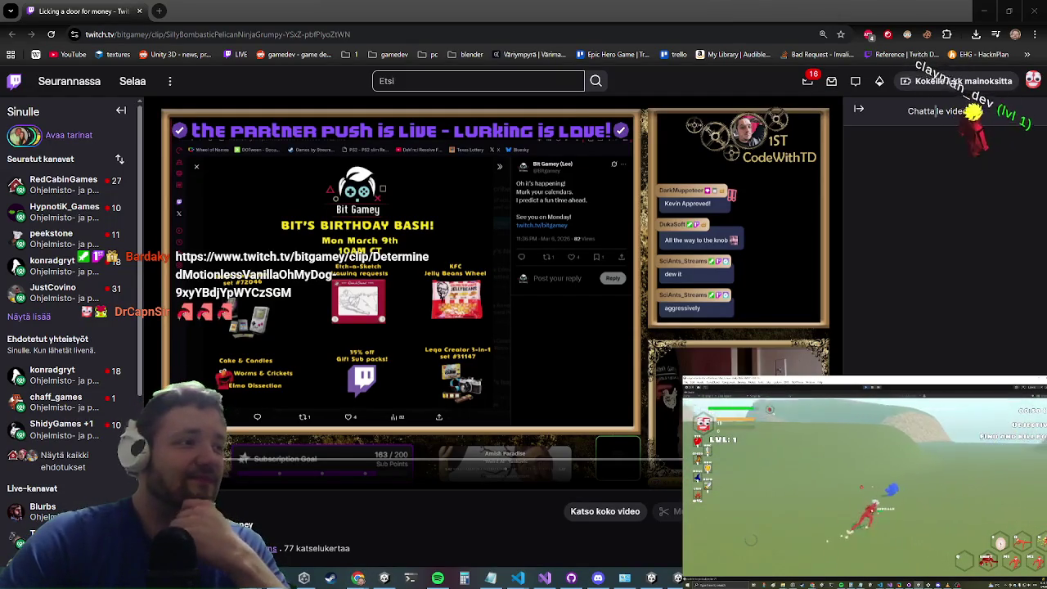
Step: Minimize the Twitch clip page to reveal the marked-up chat snip in Snip & Sketch
click(985, 10)
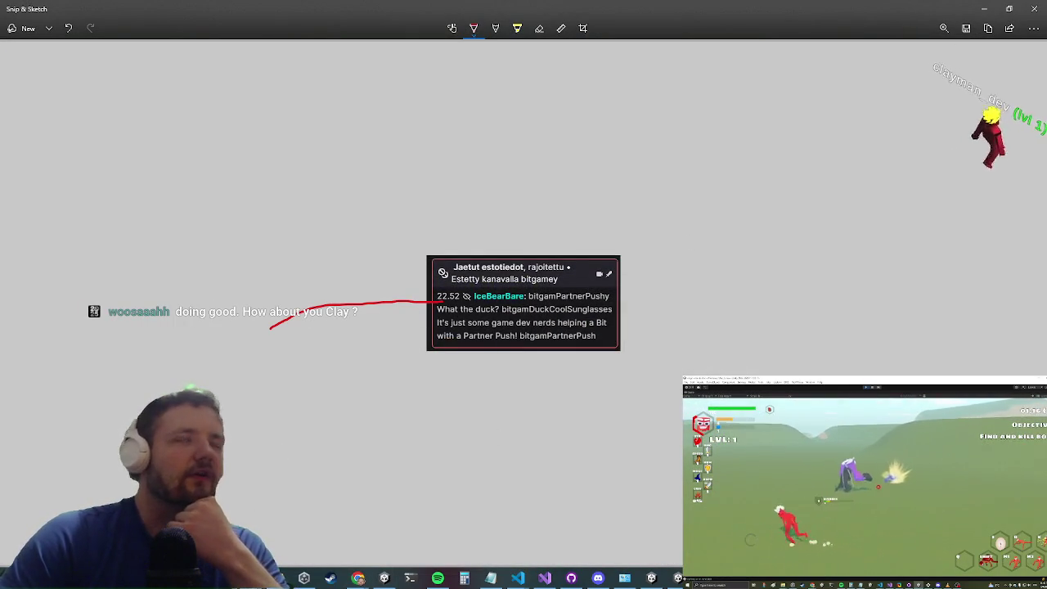
Step: Copy the red-inked Partner Push chat snip, then switch back to the Unity game view
key(ctrl+c)
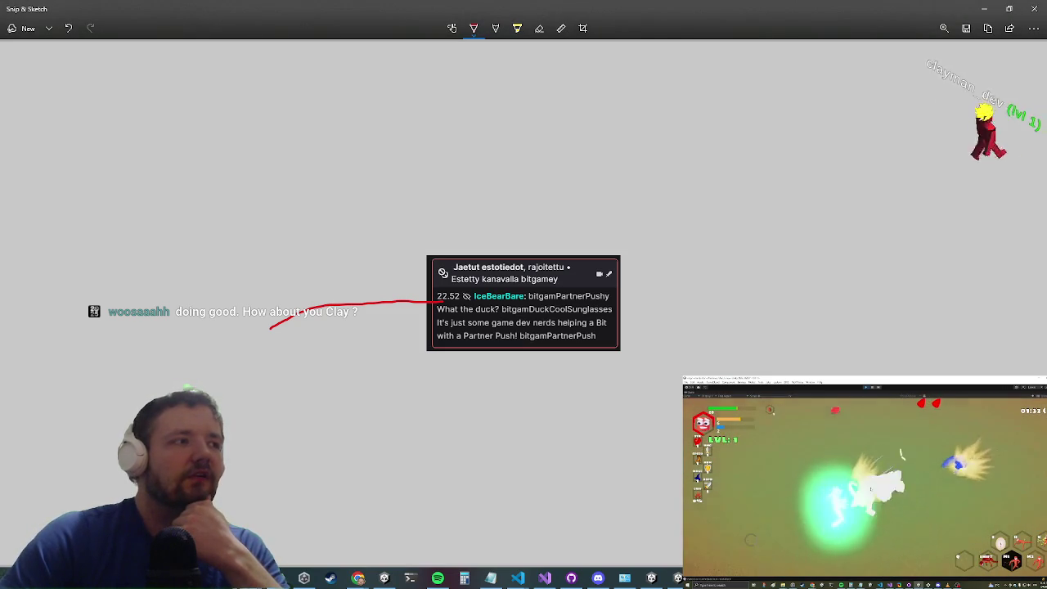
key(alt+Tab)
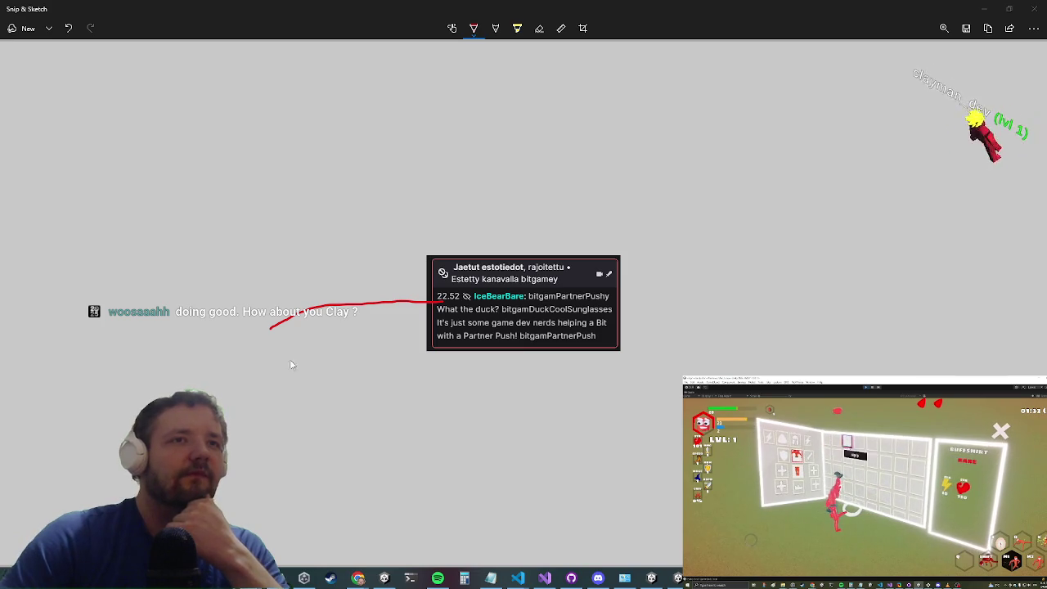
click(441, 297)
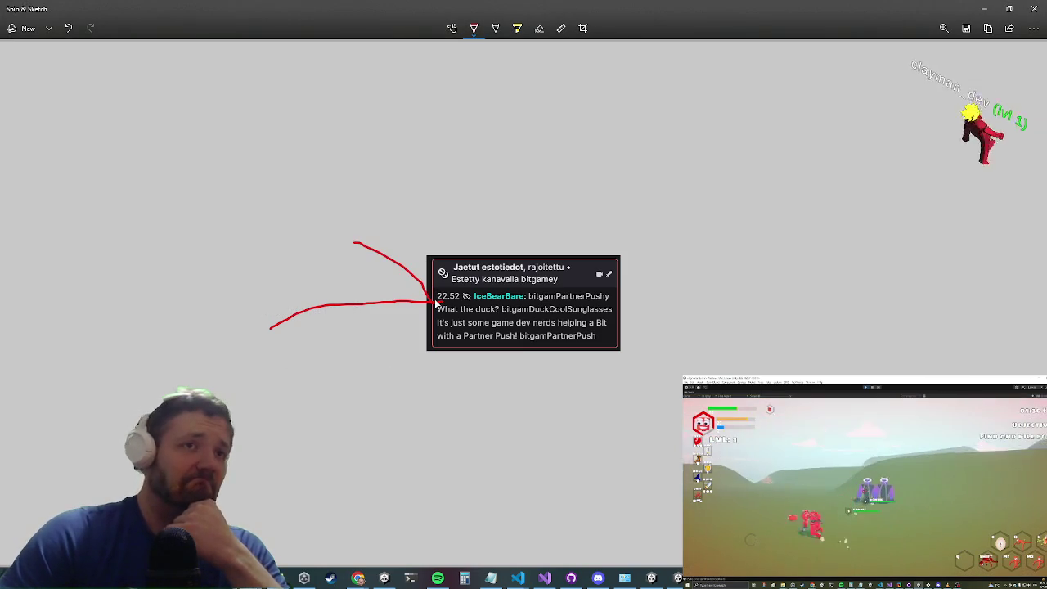
key(alt+Tab)
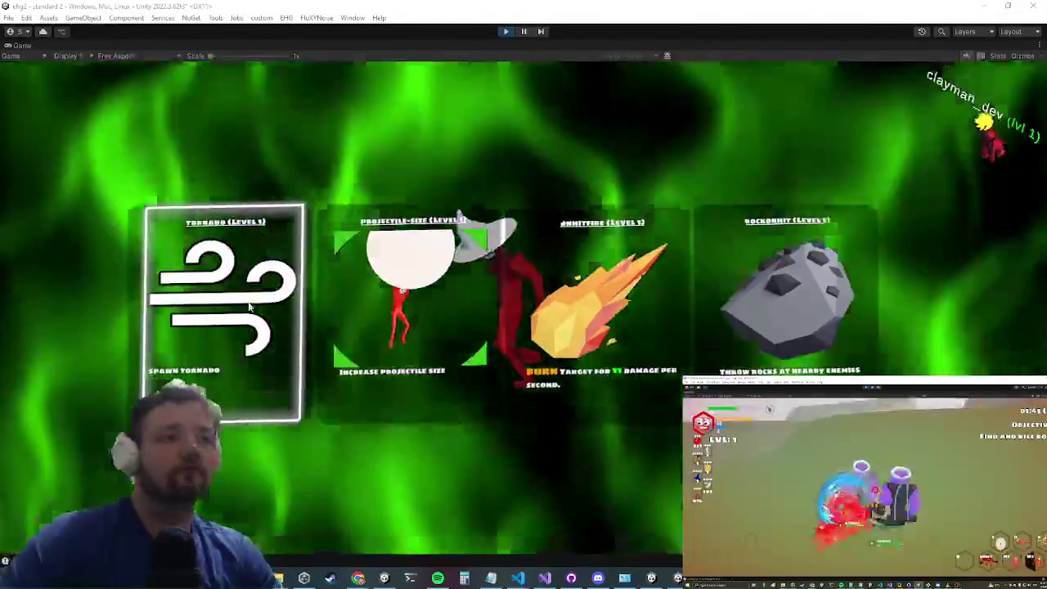
Step: Take the Projectile-Size upgrade and fight the blue enemy with attacks and an ability
key(Return)
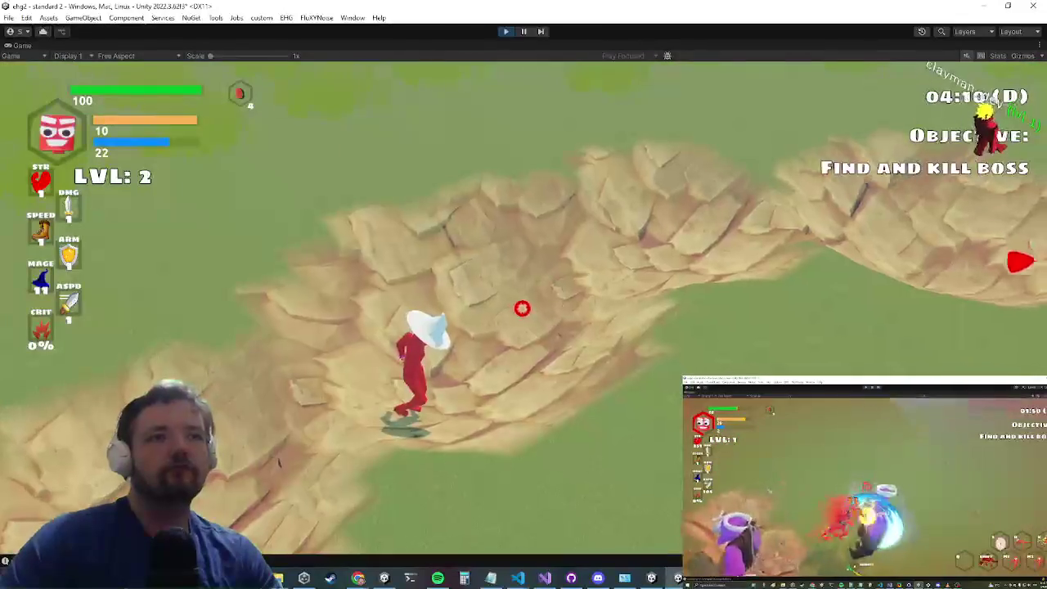
key(w)
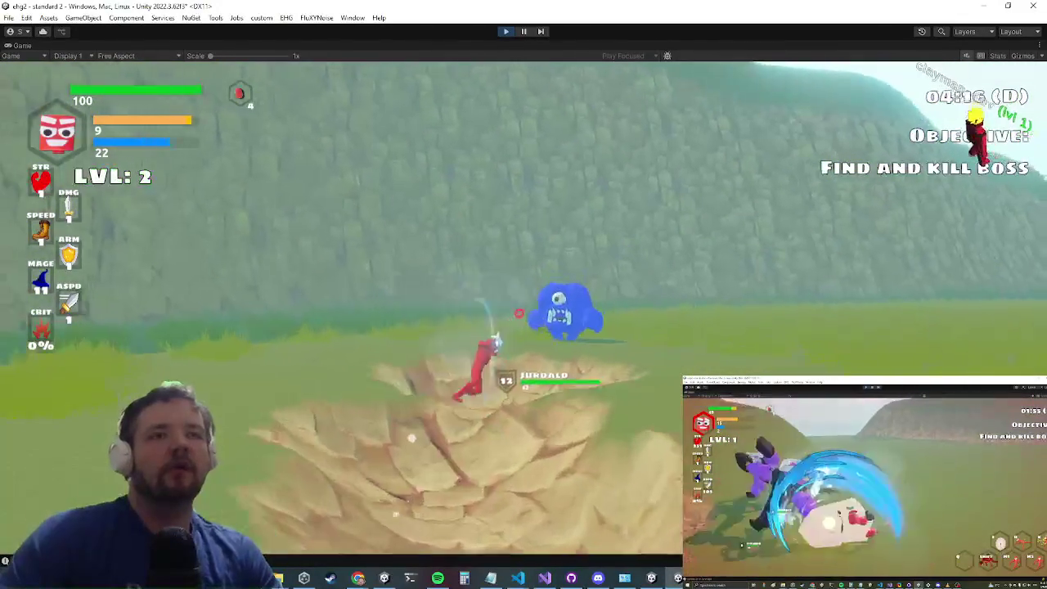
click(523, 328)
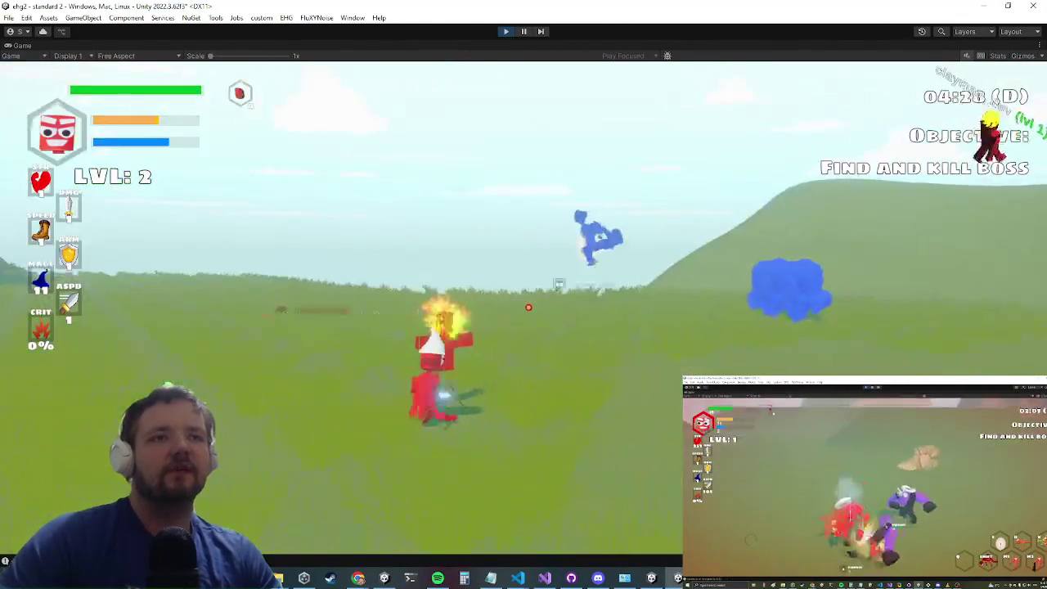
click(458, 309)
key(w)
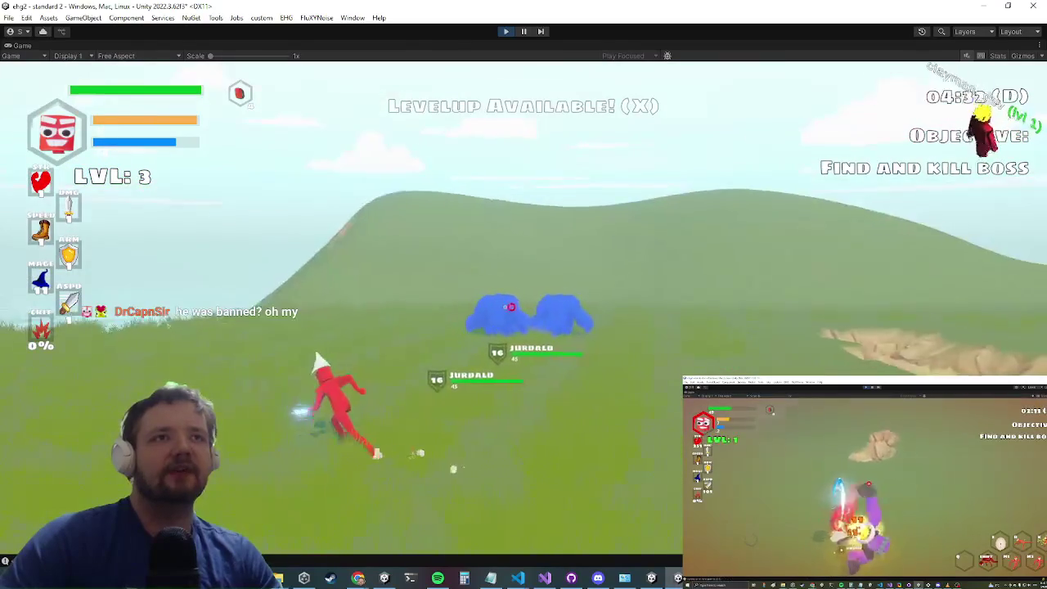
Step: Dash toward the cliff, slash, cast the bubble ability and run across the grass to level 3
click(527, 308)
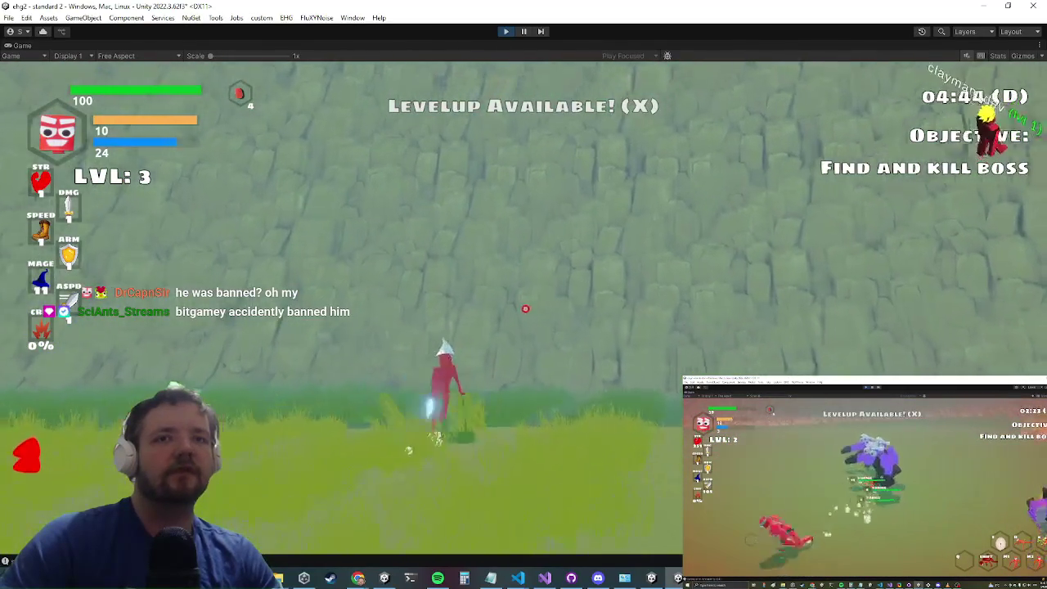
click(523, 311)
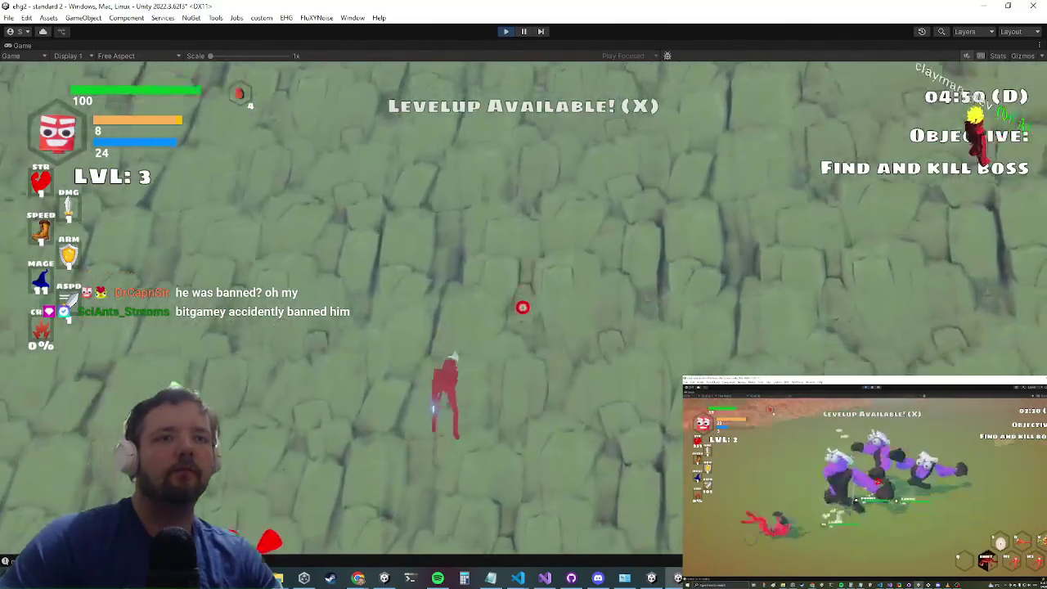
right_click(524, 341)
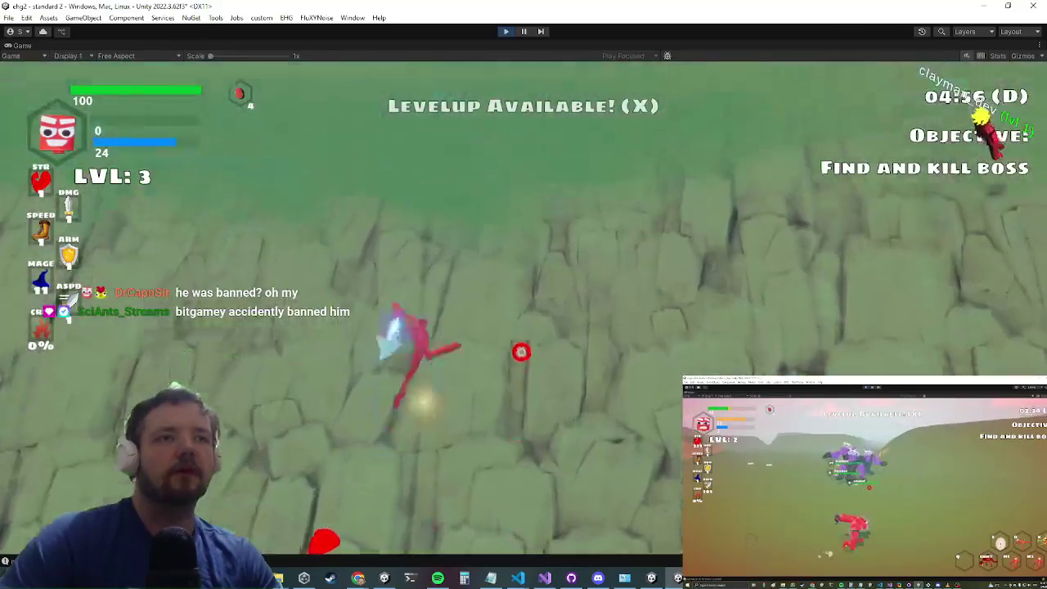
key(w)
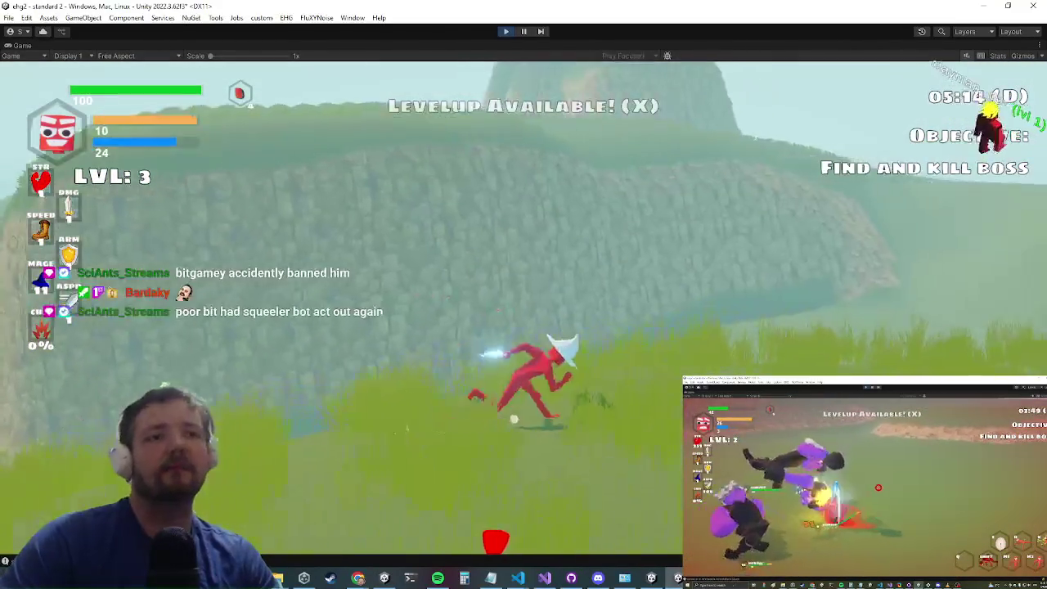
key(alt+Tab)
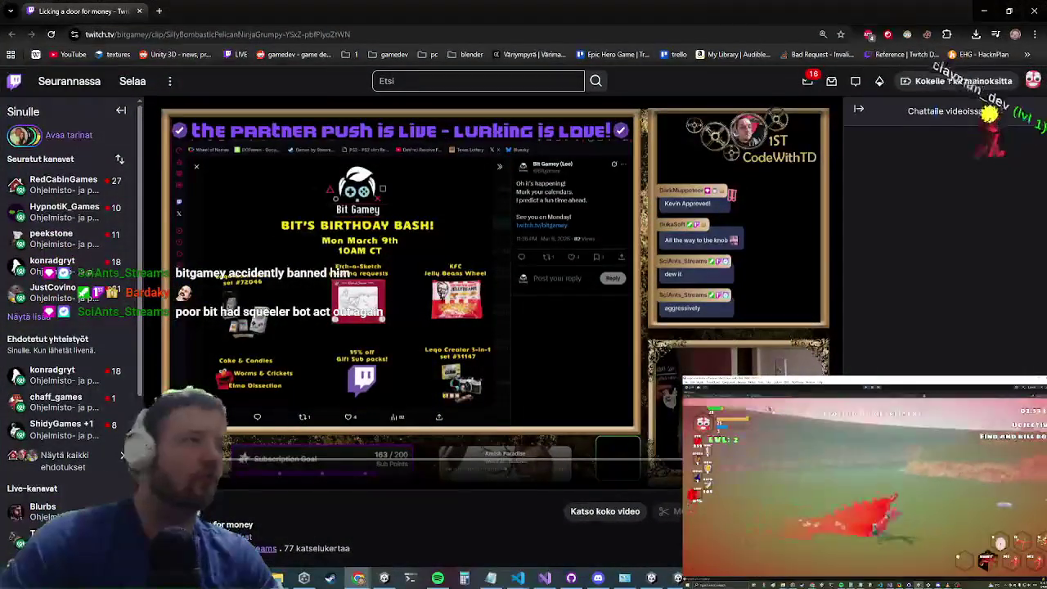
Step: Minimize Chrome's Twitch page so the running Unity game is back in front
click(986, 12)
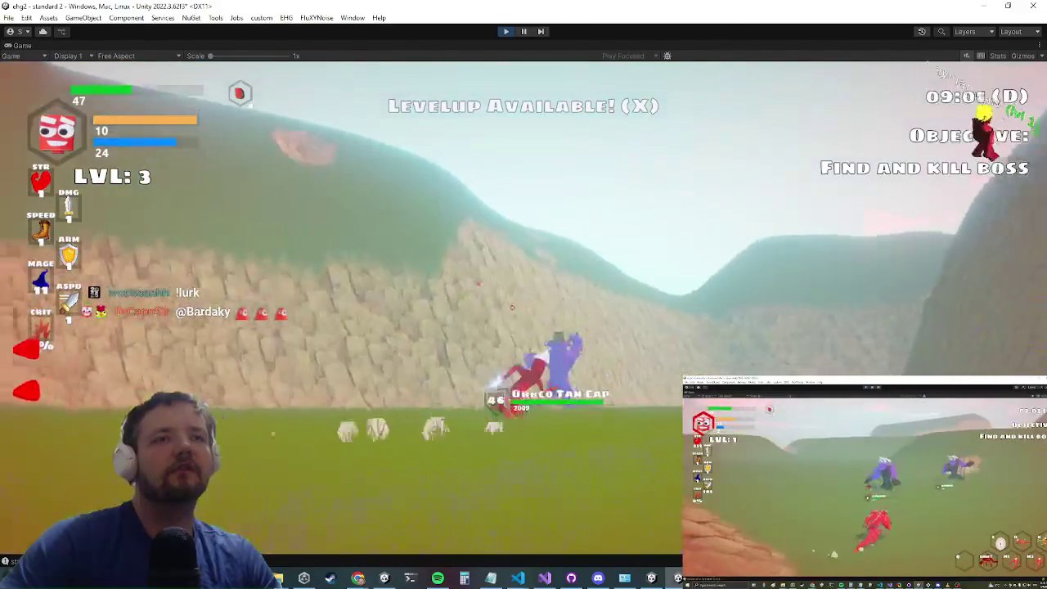
Step: Keep playing, open and close the in-game Settings, then try saving the scene during play mode
key(alt+Tab)
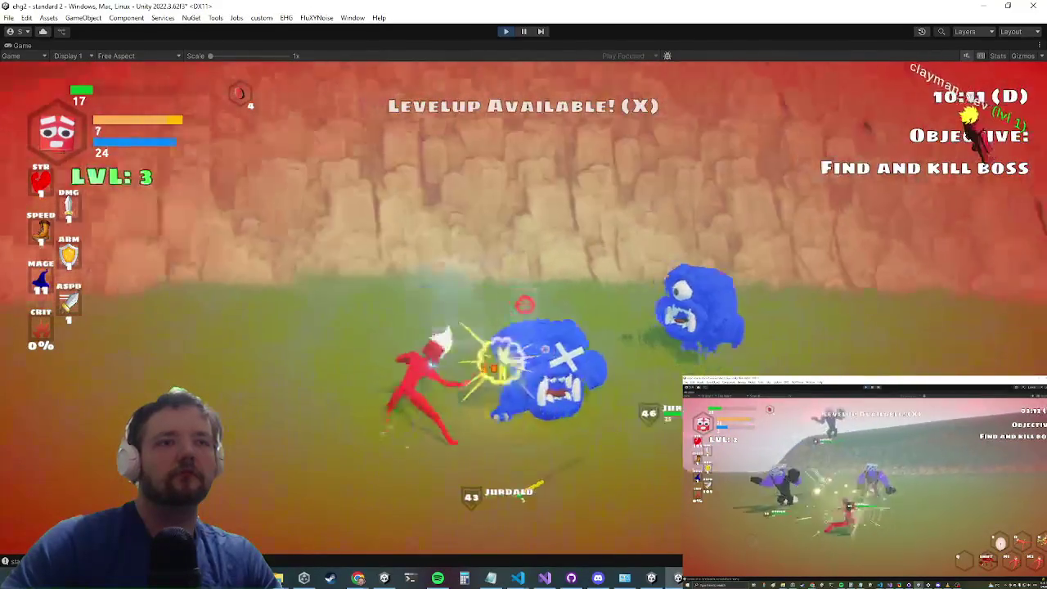
key(Escape)
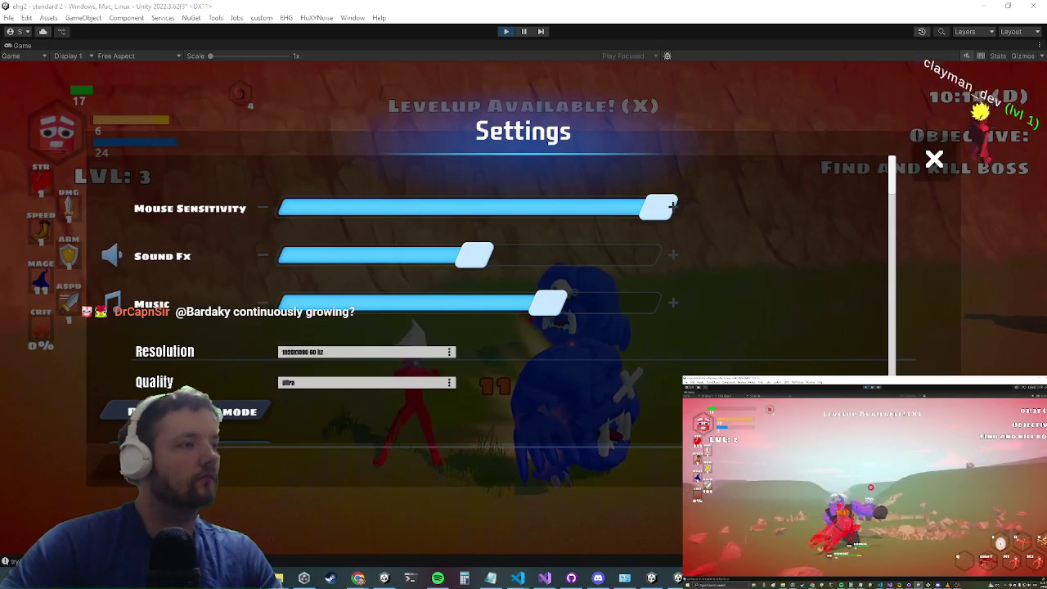
key(Escape)
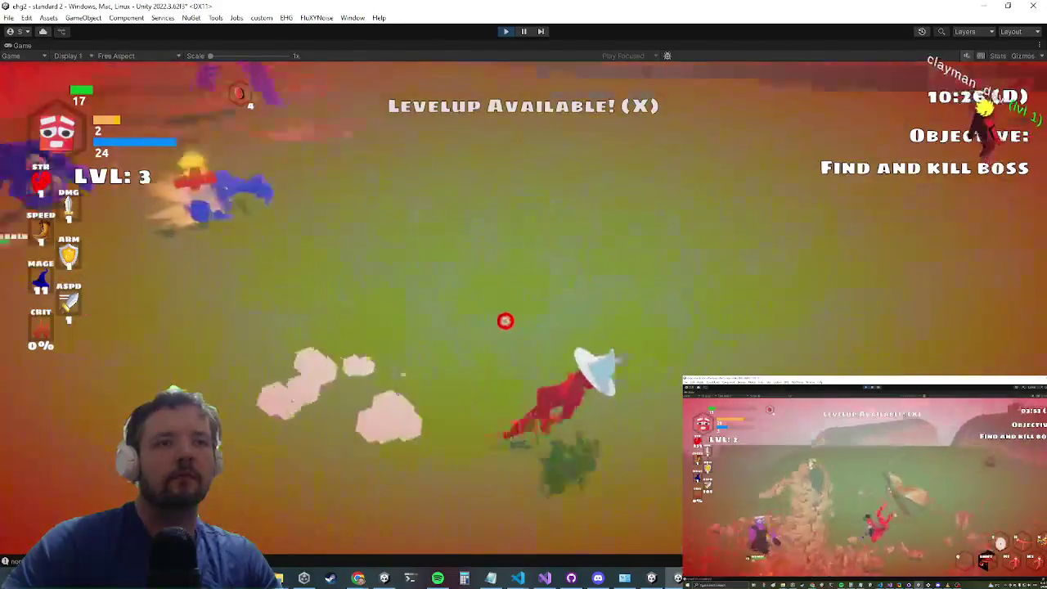
key(ctrl+s)
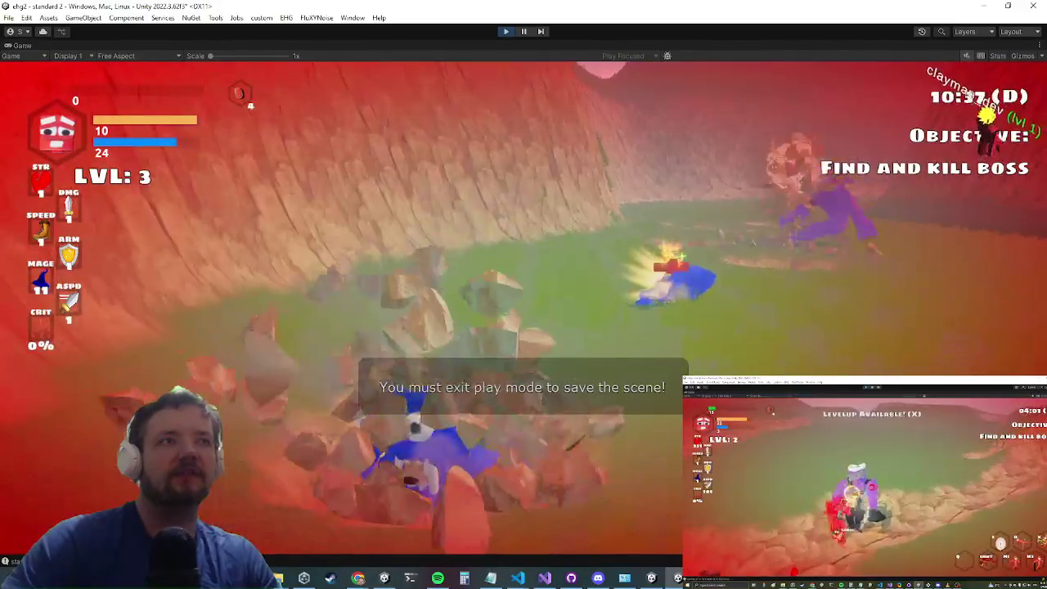
Step: Dismiss the Alt+Tab window list and stay in the running playtest
key(alt+Tab)
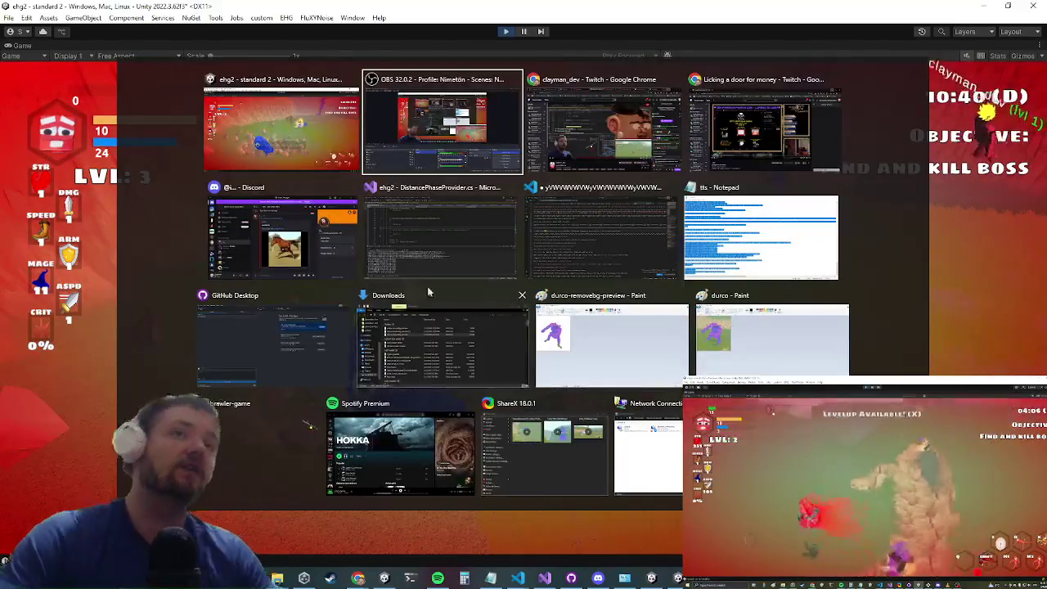
key(Escape)
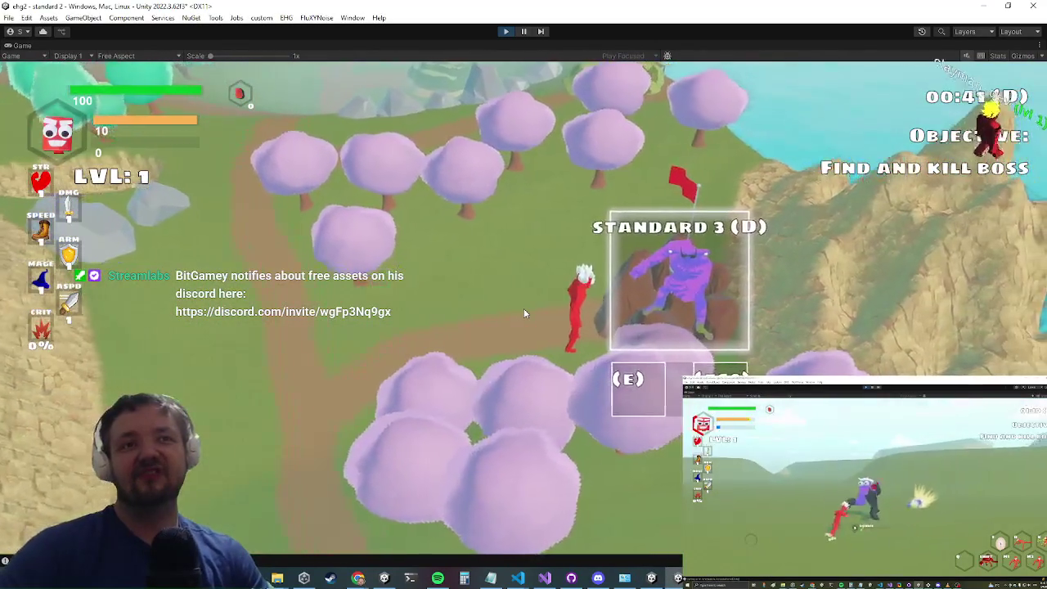
Step: Dismiss the window list, then open and close the in-game settings
key(alt+Tab)
key(Escape)
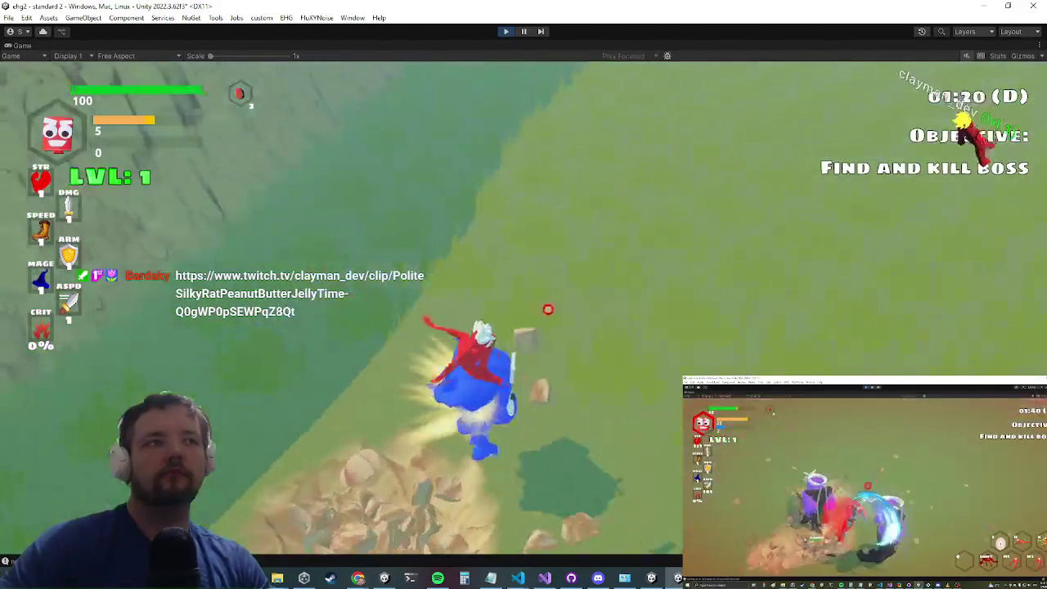
key(Escape)
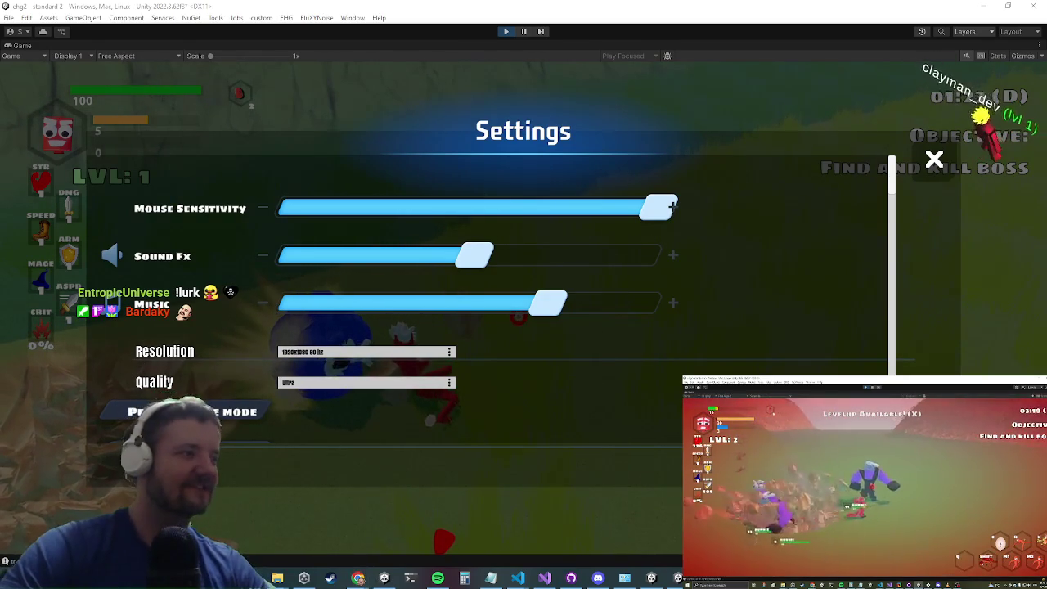
key(Escape)
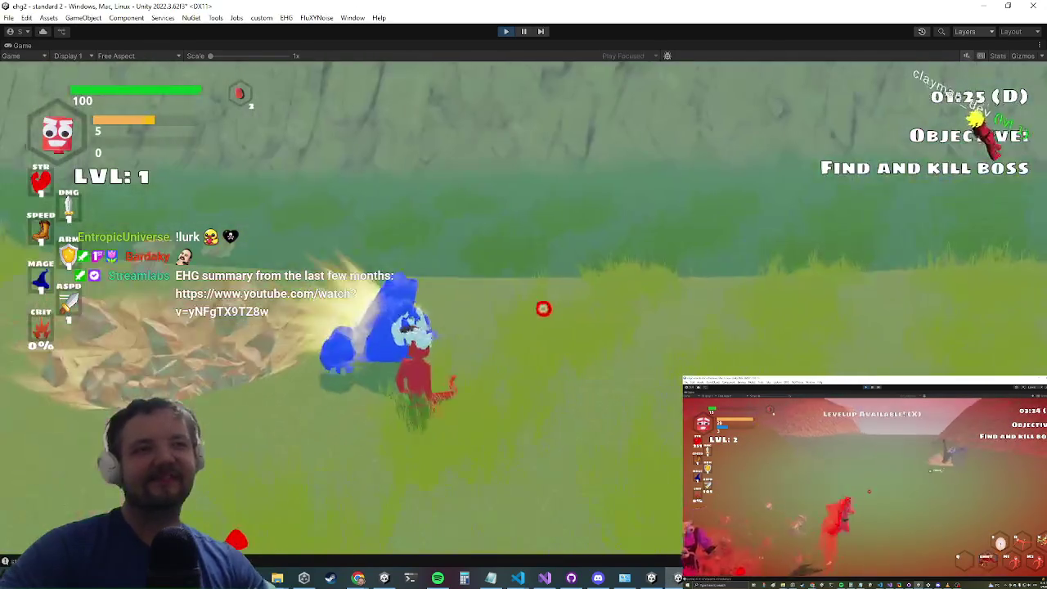
Step: Kite and strike the blue enemy with melee attacks and spells
key(w)
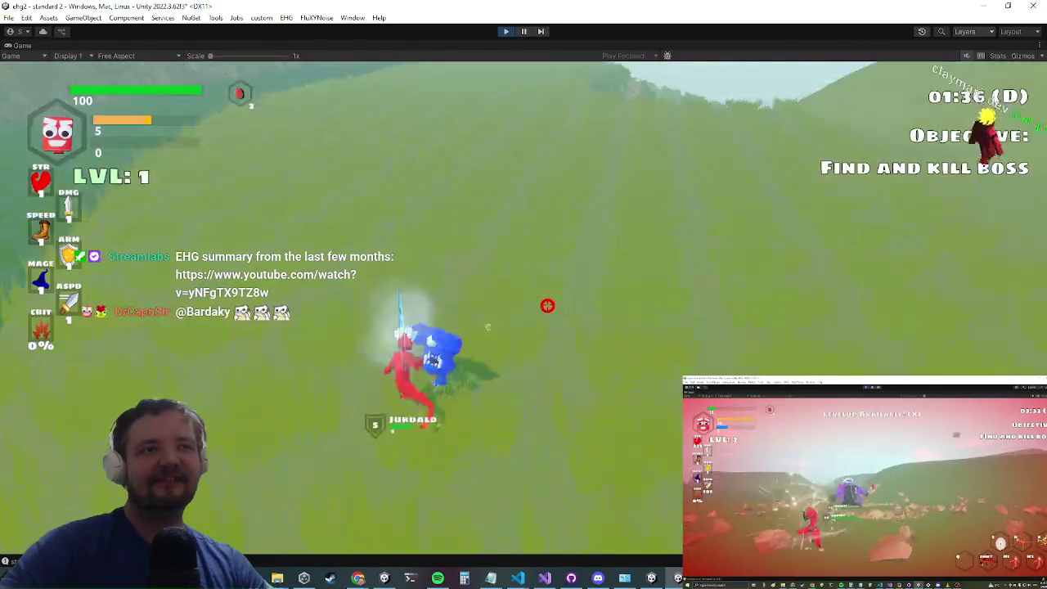
click(531, 310)
key(w)
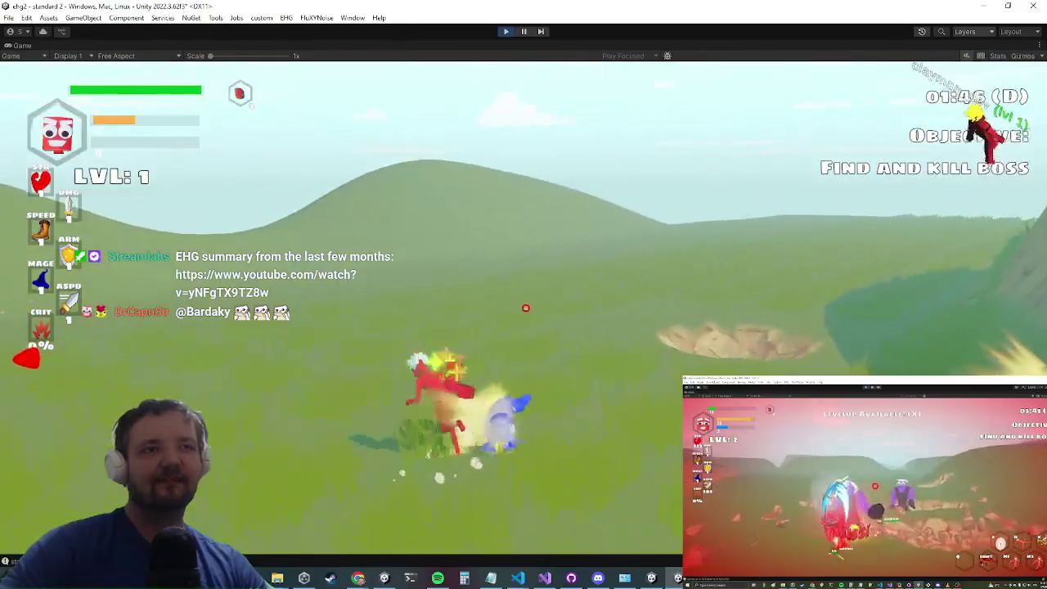
click(532, 311)
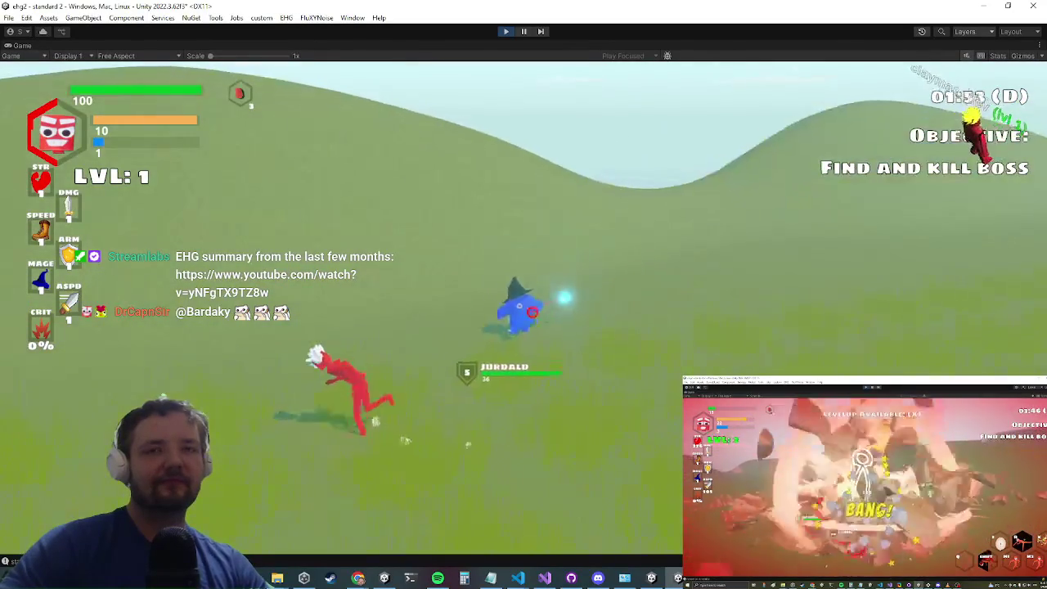
click(524, 311)
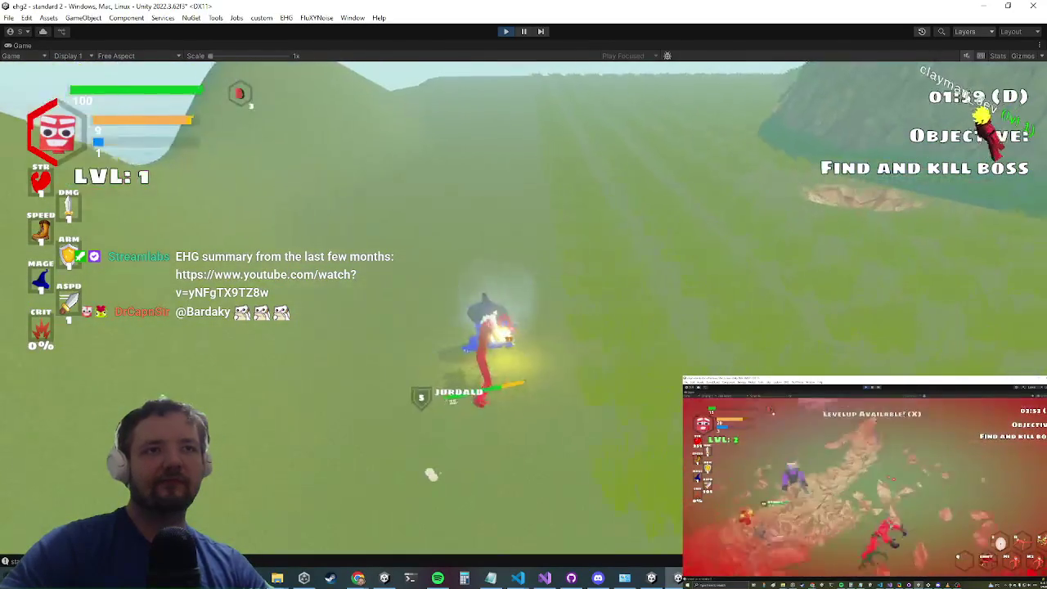
click(521, 311)
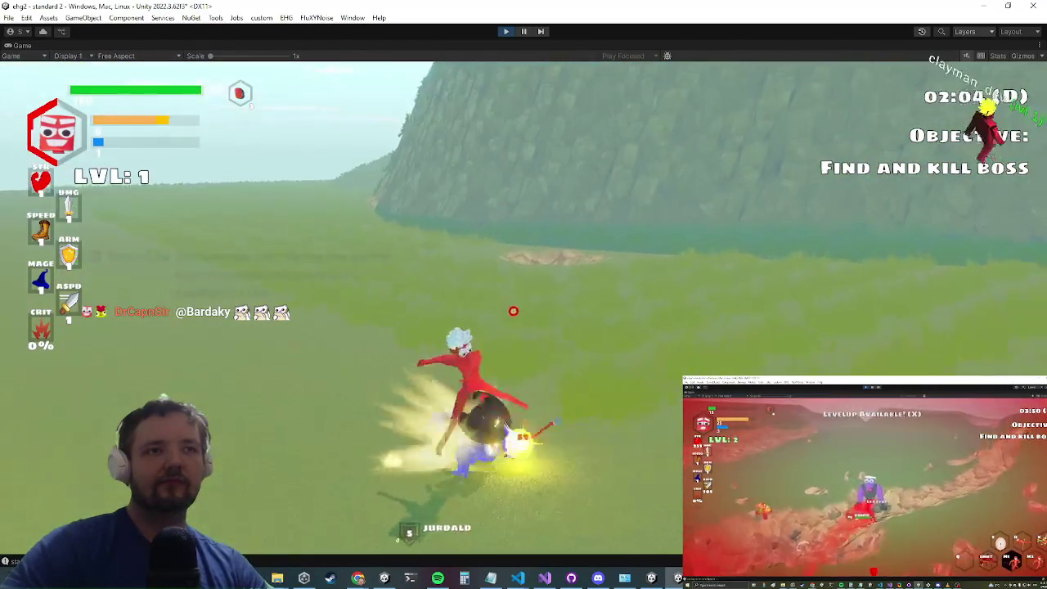
click(517, 311)
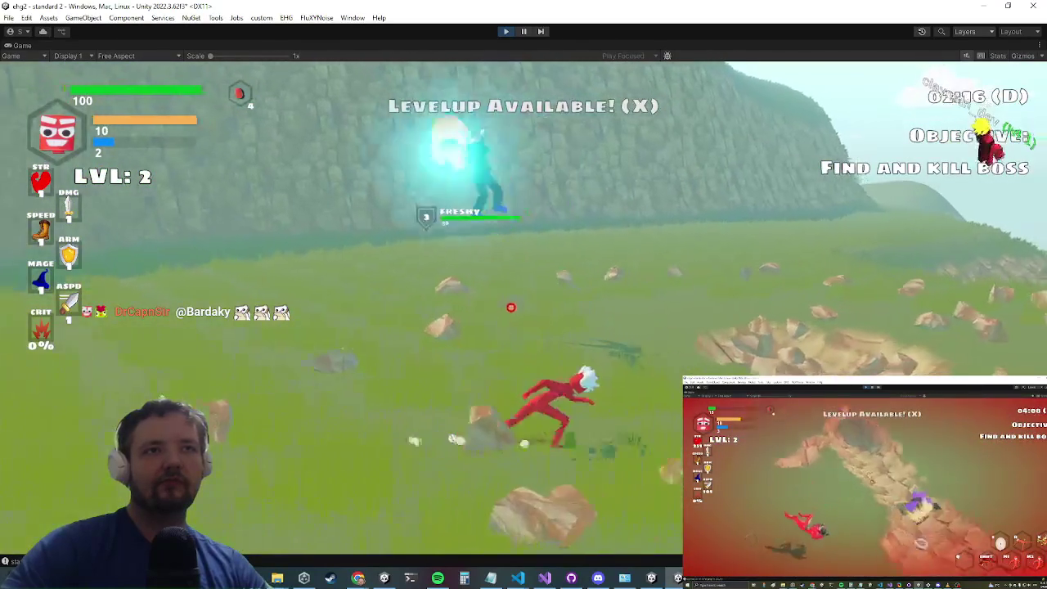
Step: Cast golden spell bursts across the field toward the Jurdald enemies, reaching level 4
click(512, 308)
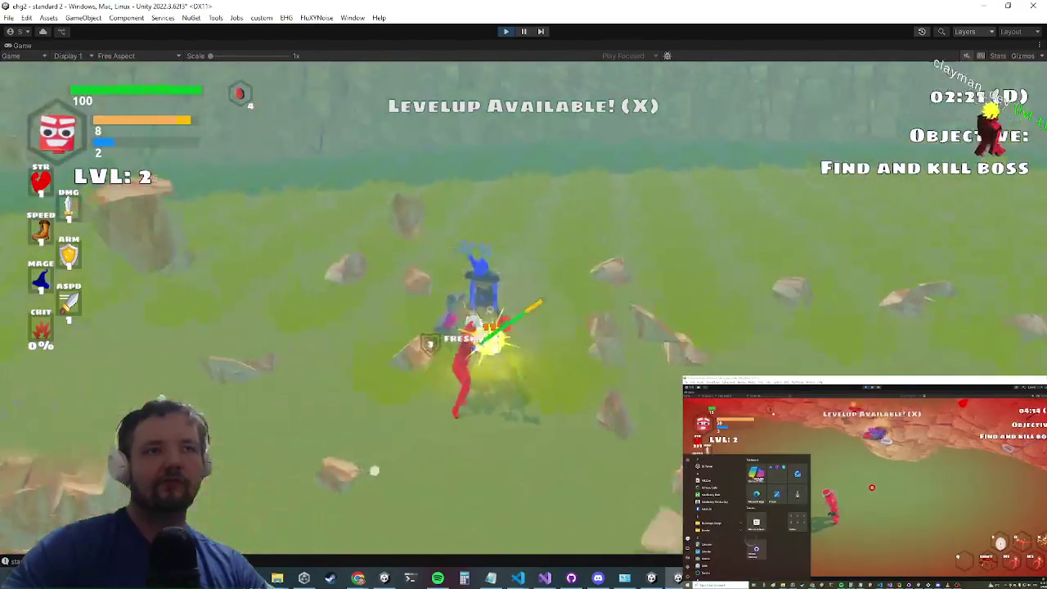
click(524, 309)
click(523, 310)
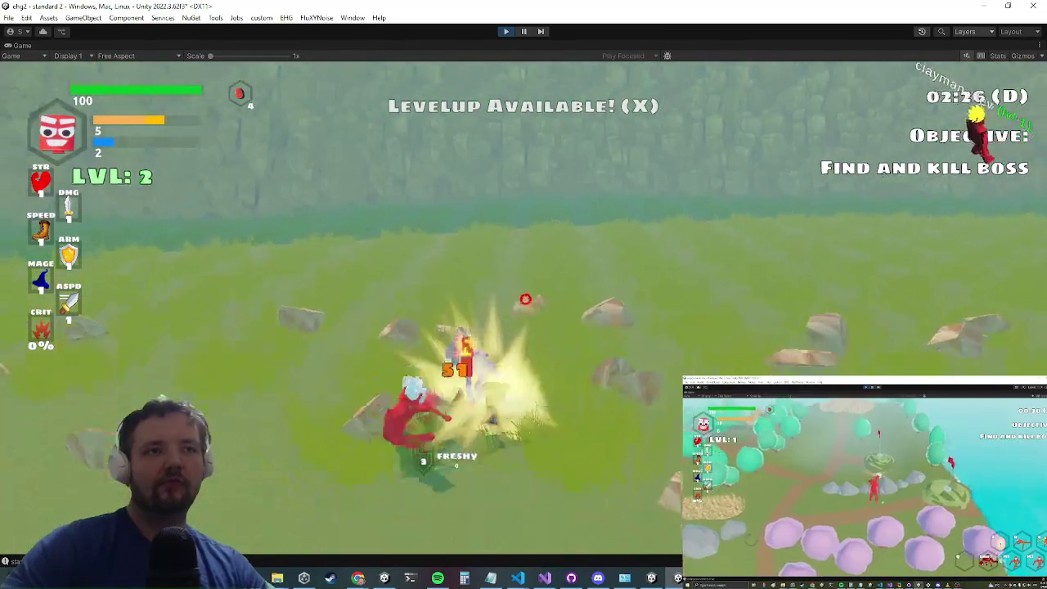
click(521, 309)
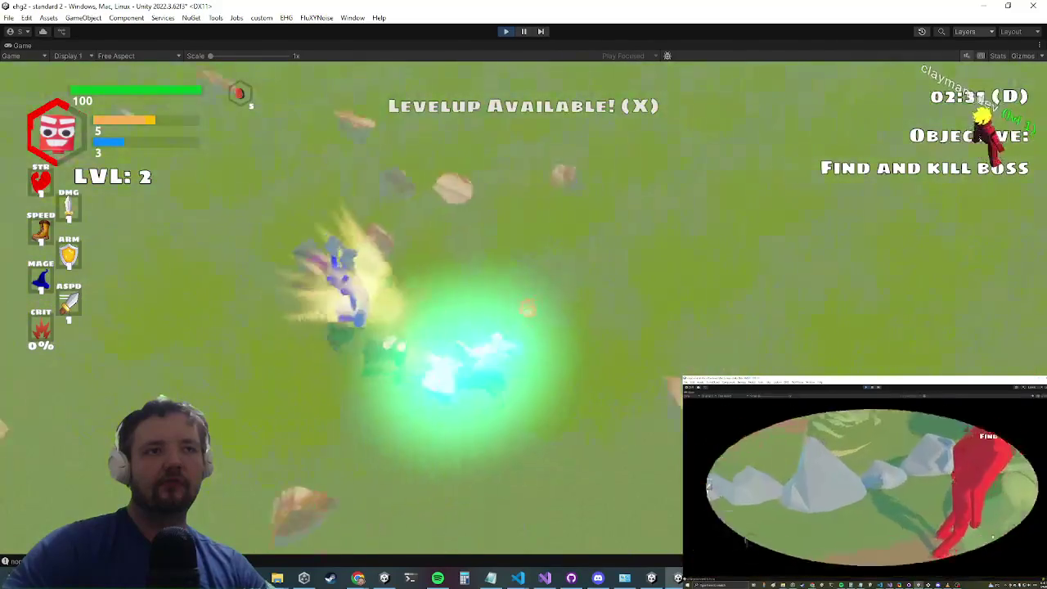
click(524, 309)
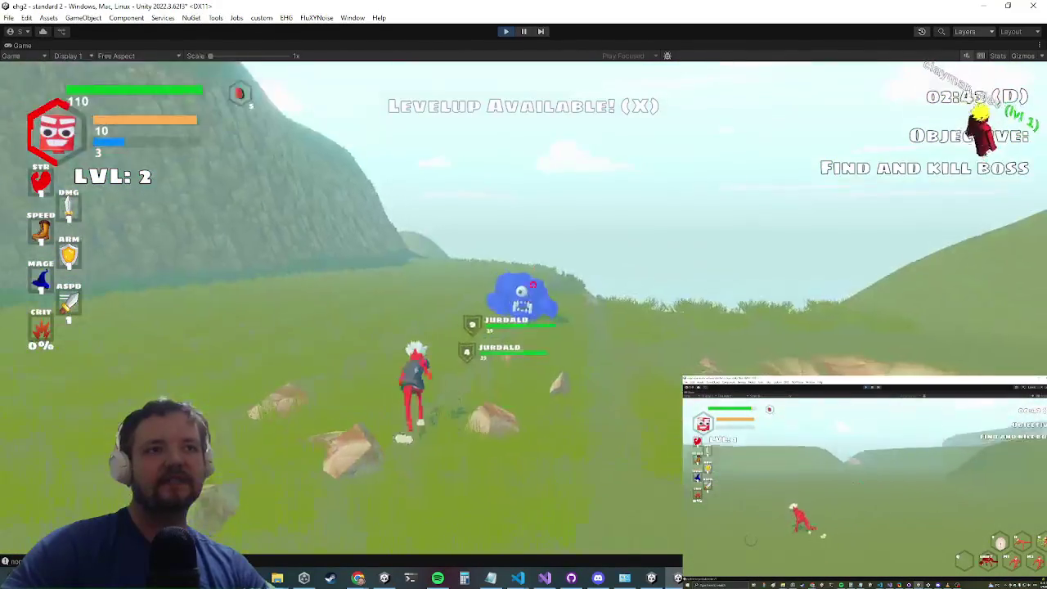
click(515, 308)
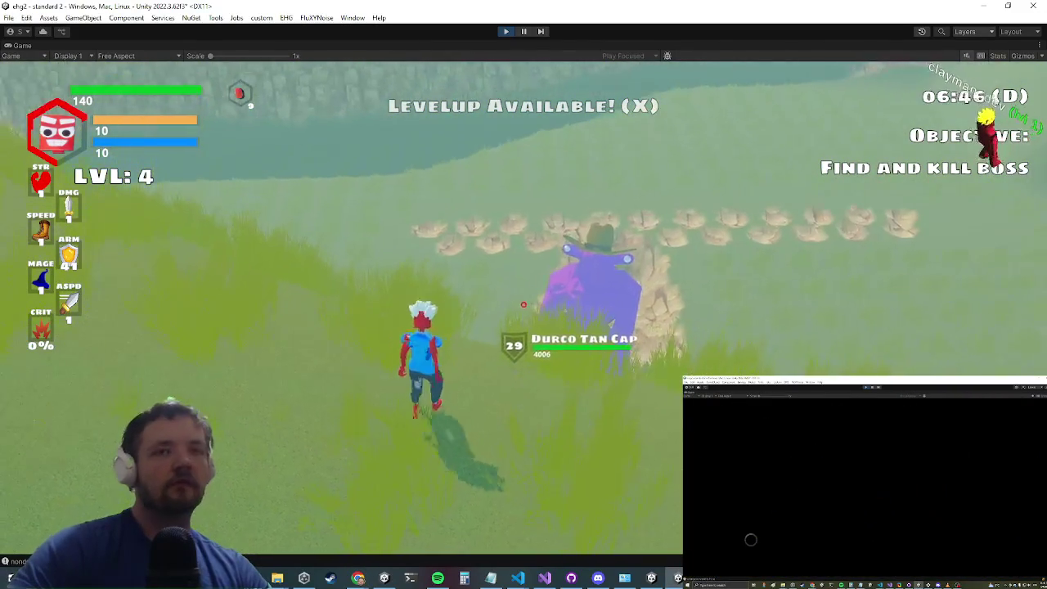
Step: Charge the Durco Tan Cap boss with WASD, dodging and attacking to wear down its health
key(w)
key(a)
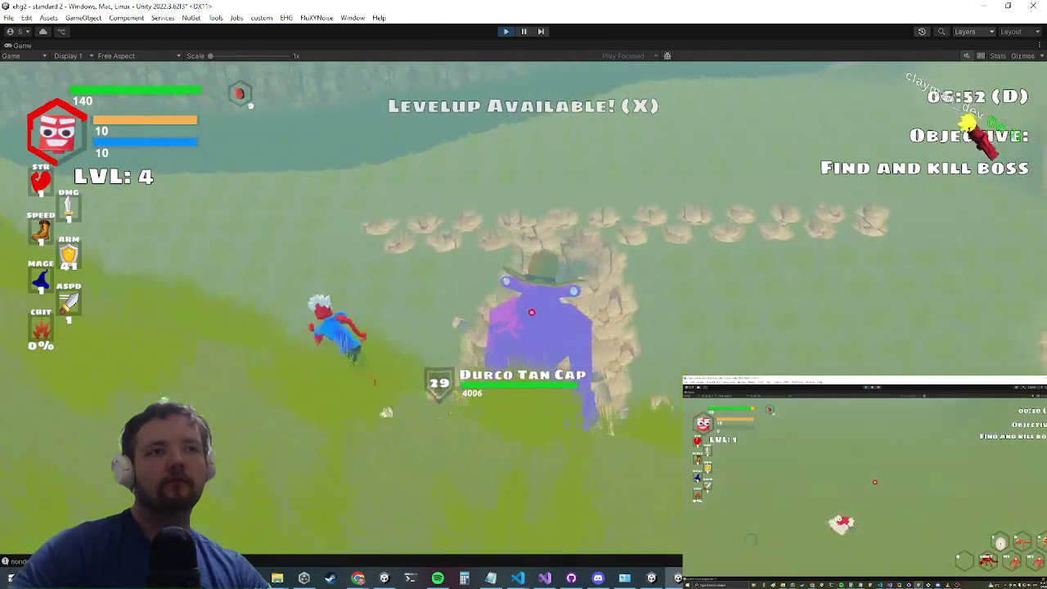
key(d)
key(s)
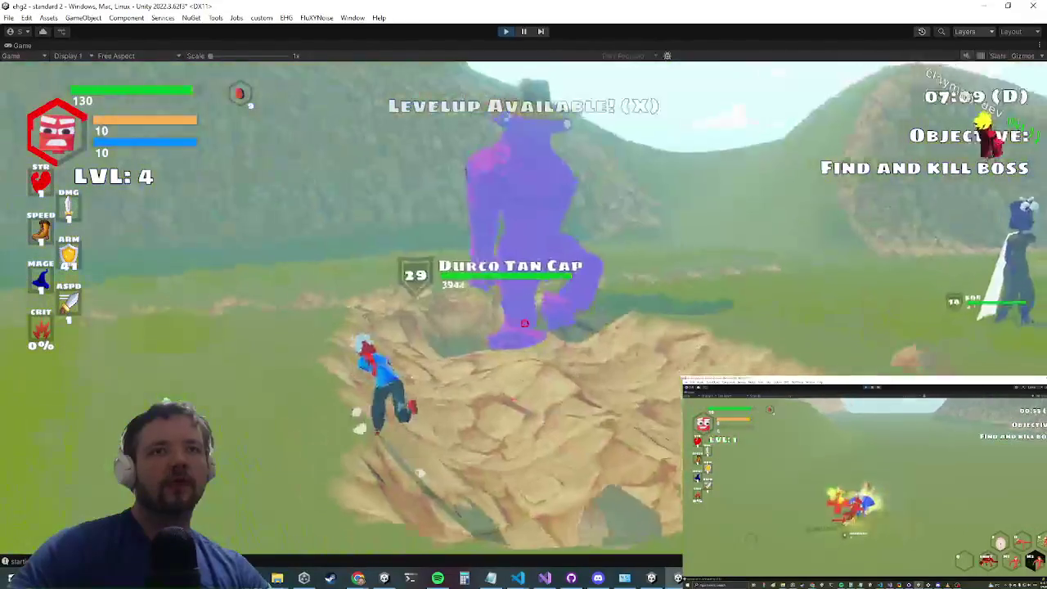
key(a)
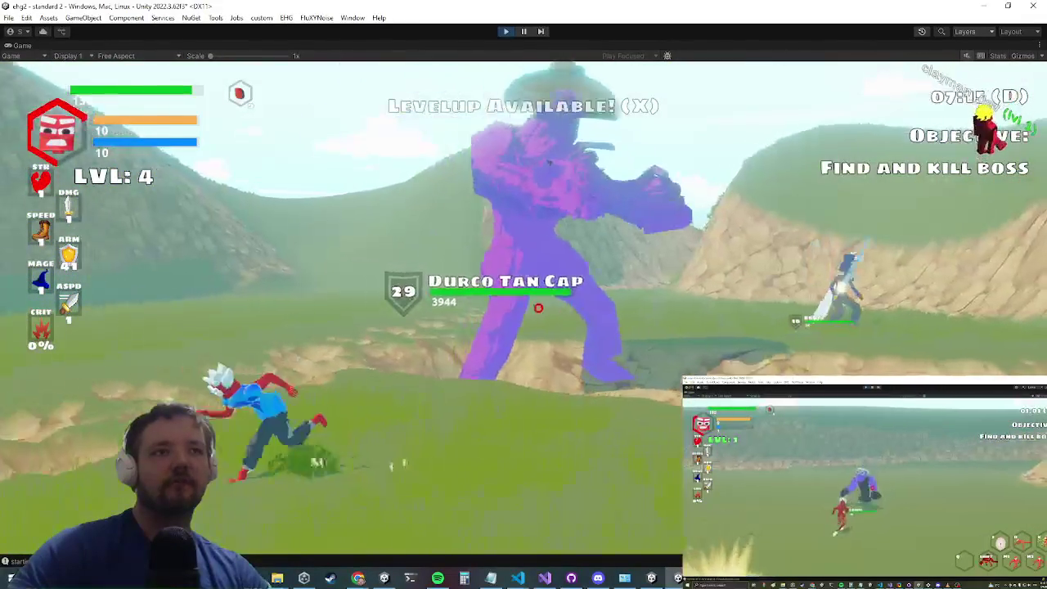
key(w)
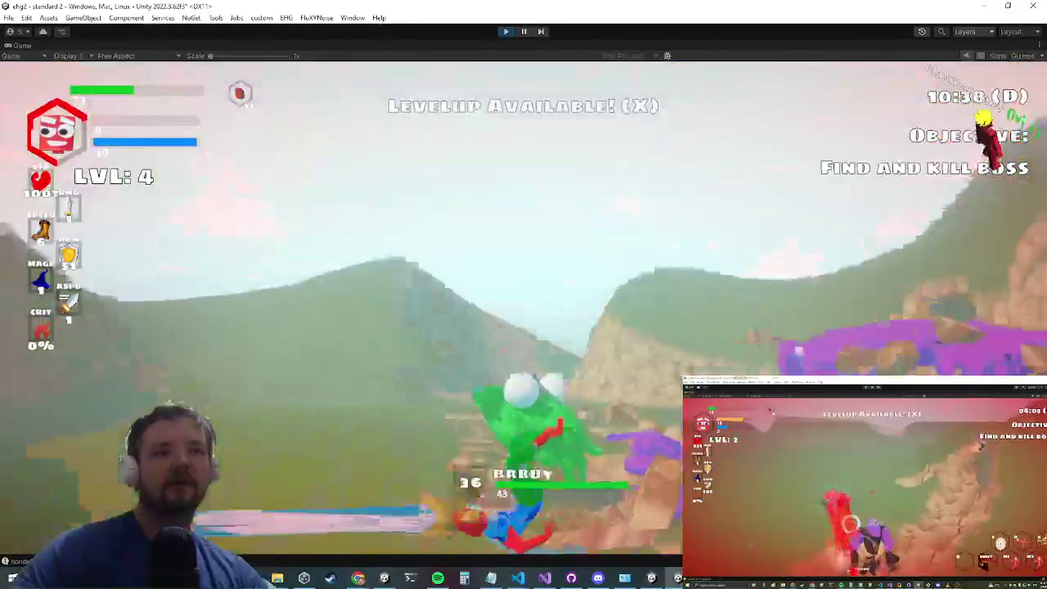
Step: Fight the level-44 Durco Tan Cap until the character dies and the YOU DIED screen appears
key(alt+Tab)
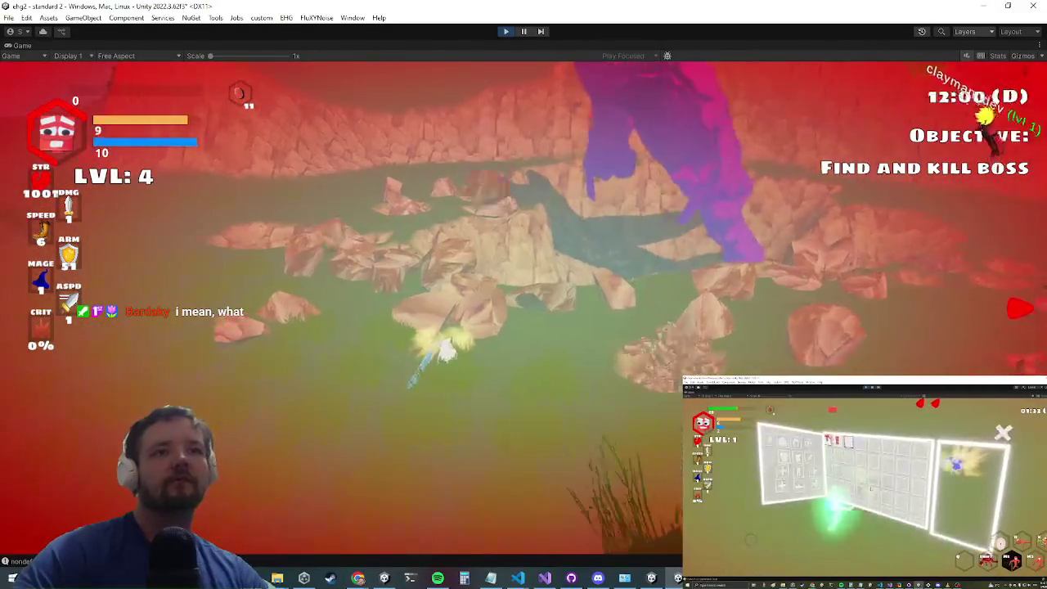
key(alt+Tab)
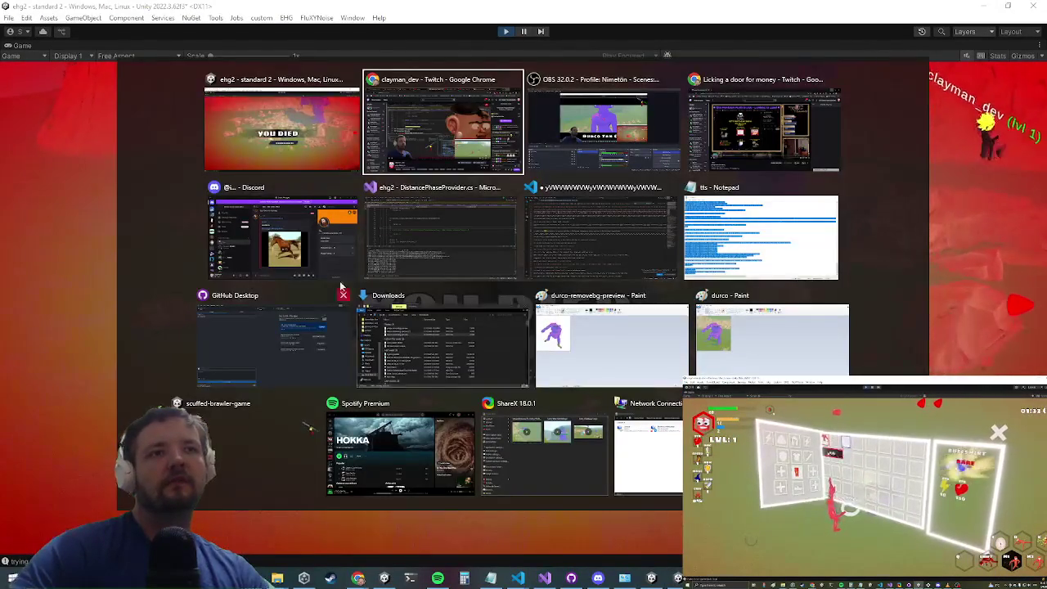
Step: Reincarnate the fallen character, then exit play mode with Ctrl+P
key(Escape)
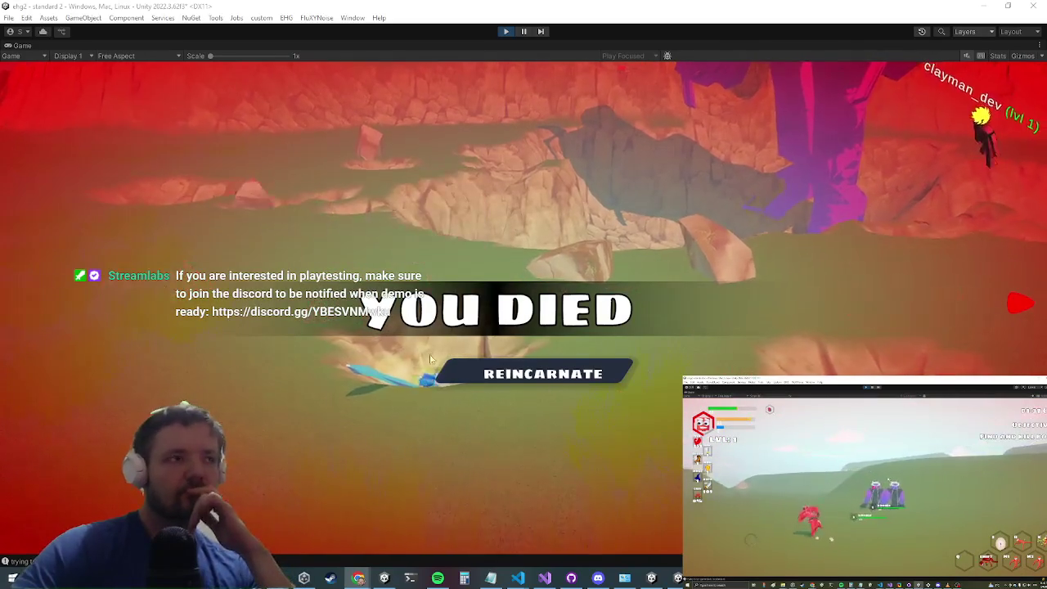
click(563, 377)
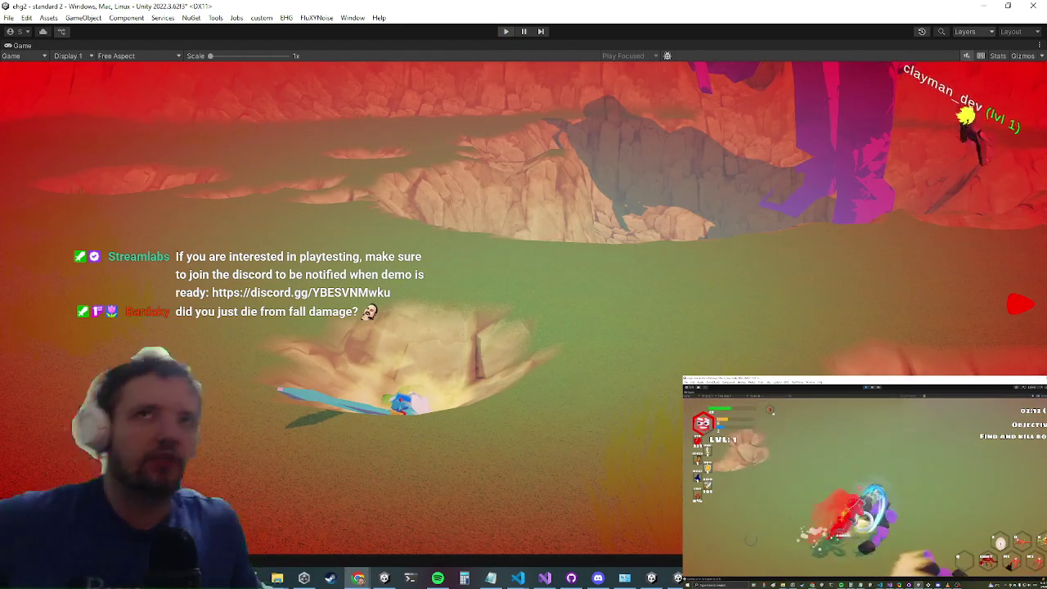
key(ctrl+p)
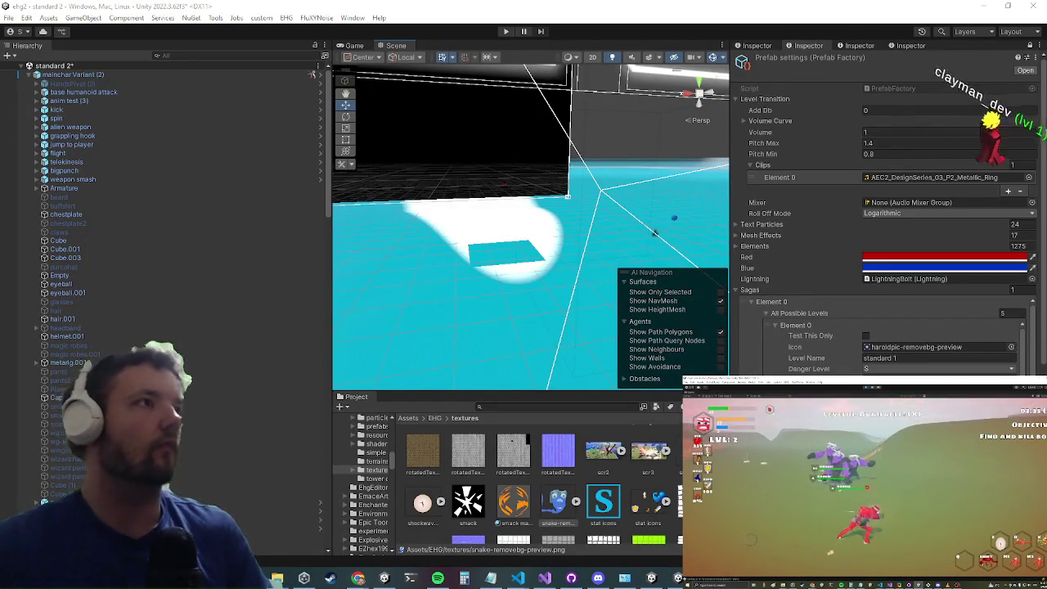
Step: Scroll the Sagas list and bring up ShareX's main window with its recent Unity clips
scroll(884, 344, down, 1)
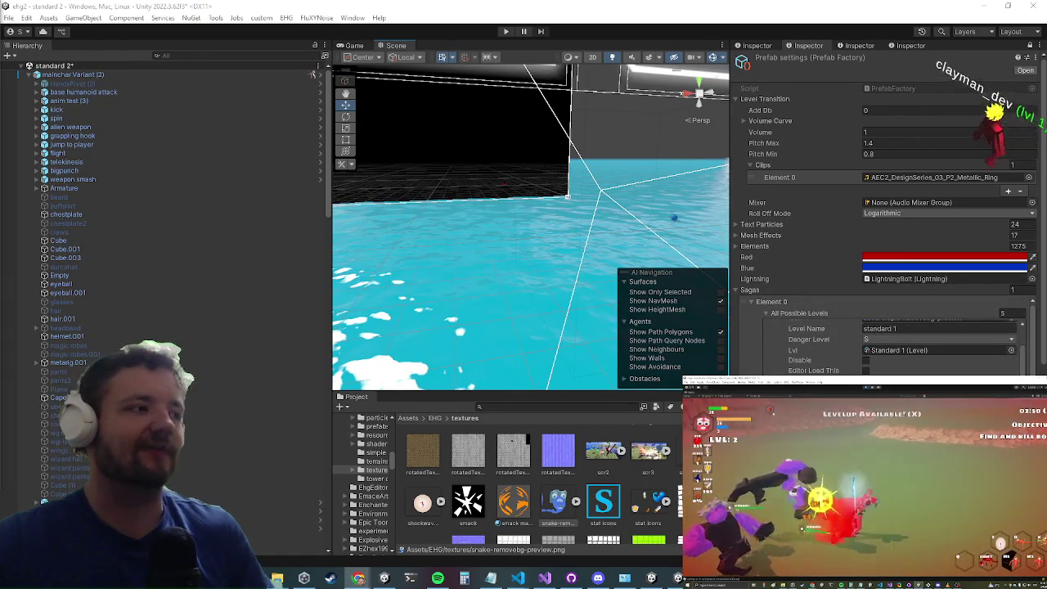
click(678, 579)
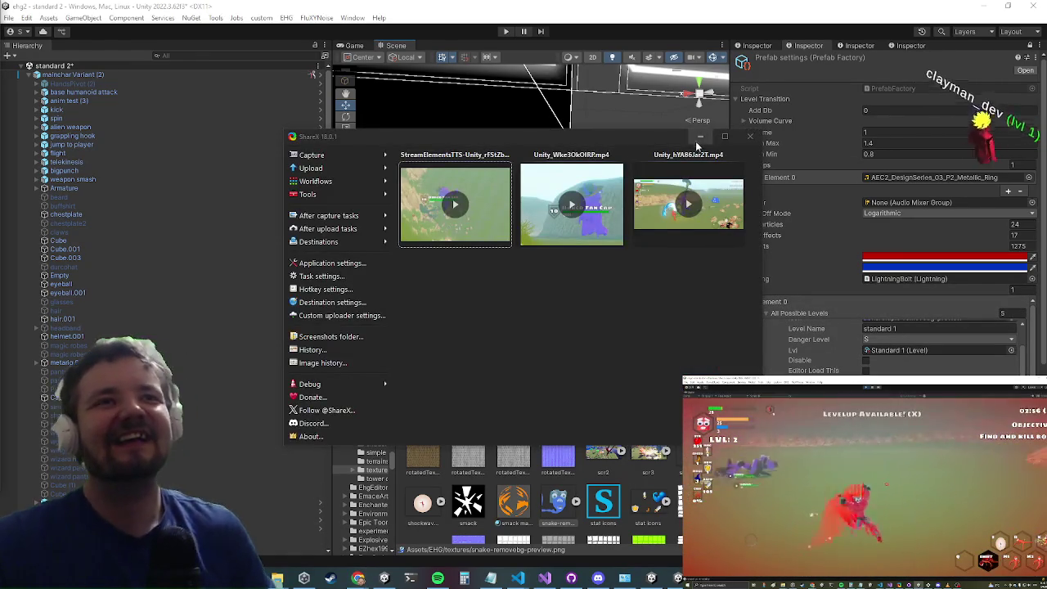
Step: Minimize the ShareX window to get back to the Unity editor
click(699, 137)
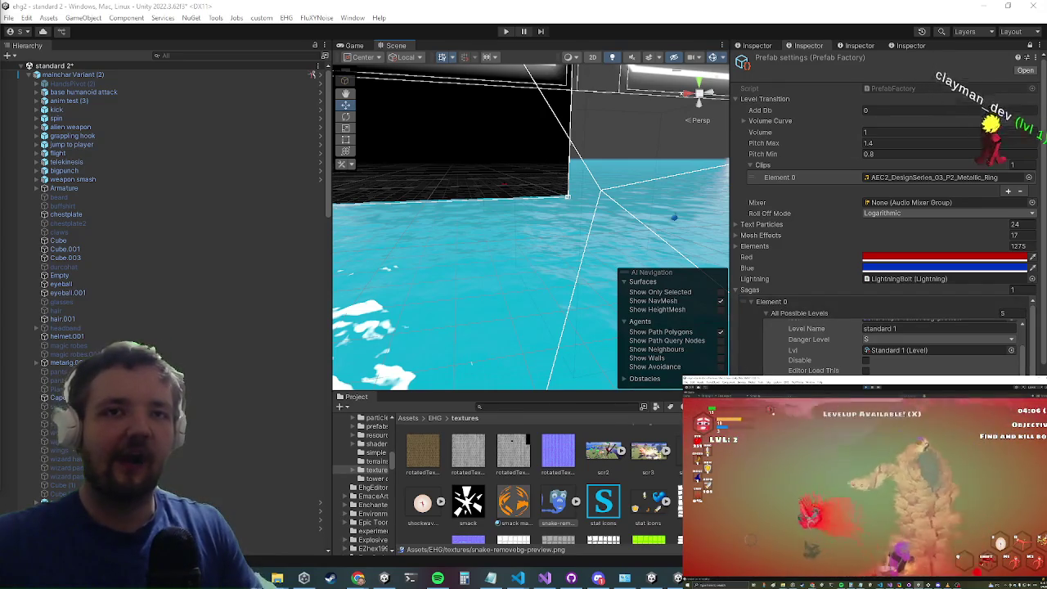
Step: Select Element 0 of the Sagas list, then switch from the browser back to Unity
click(900, 350)
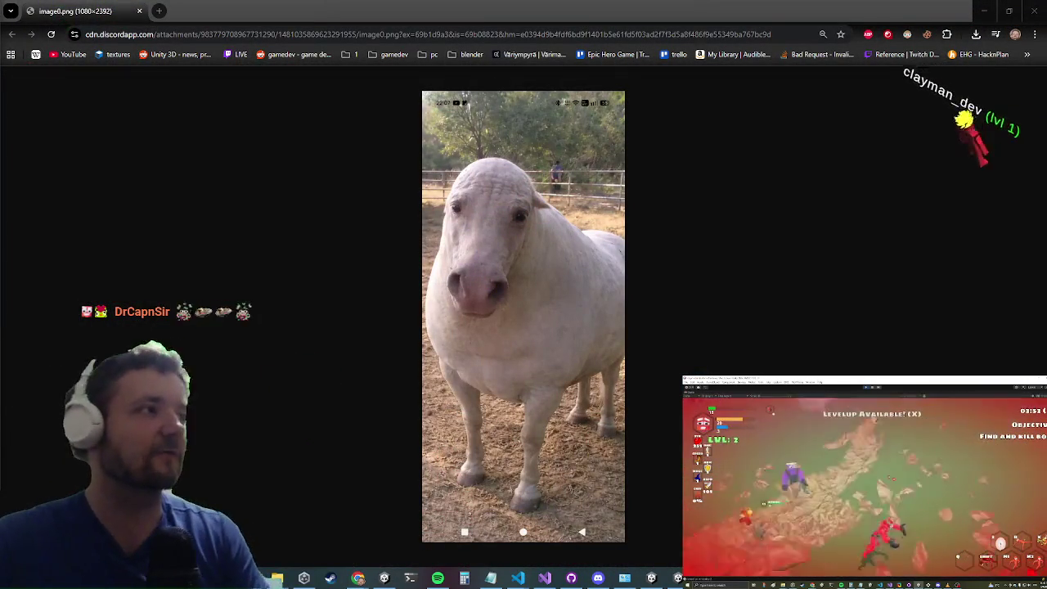
key(alt+Tab)
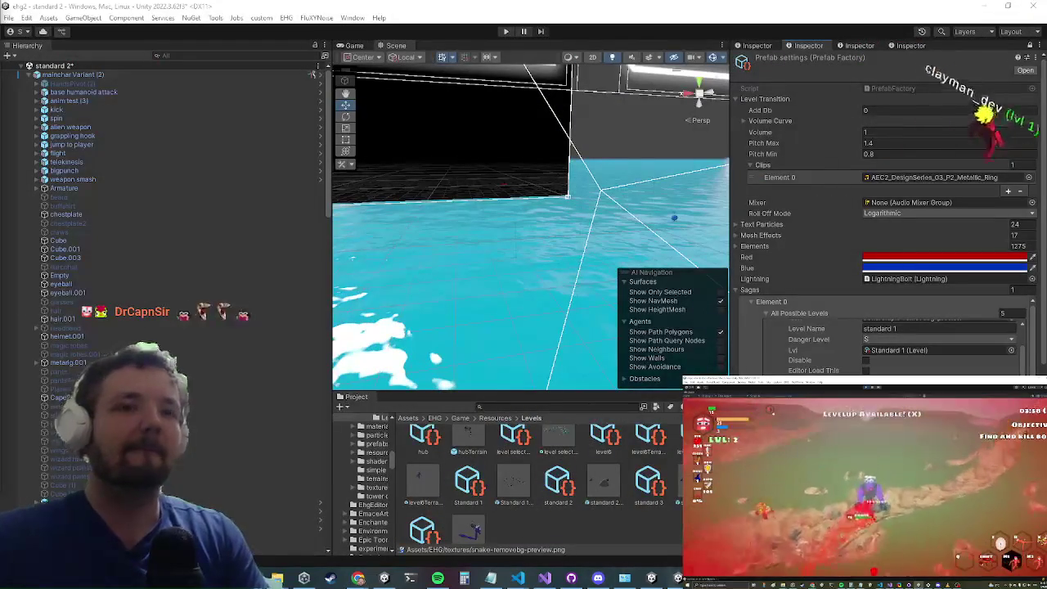
click(546, 579)
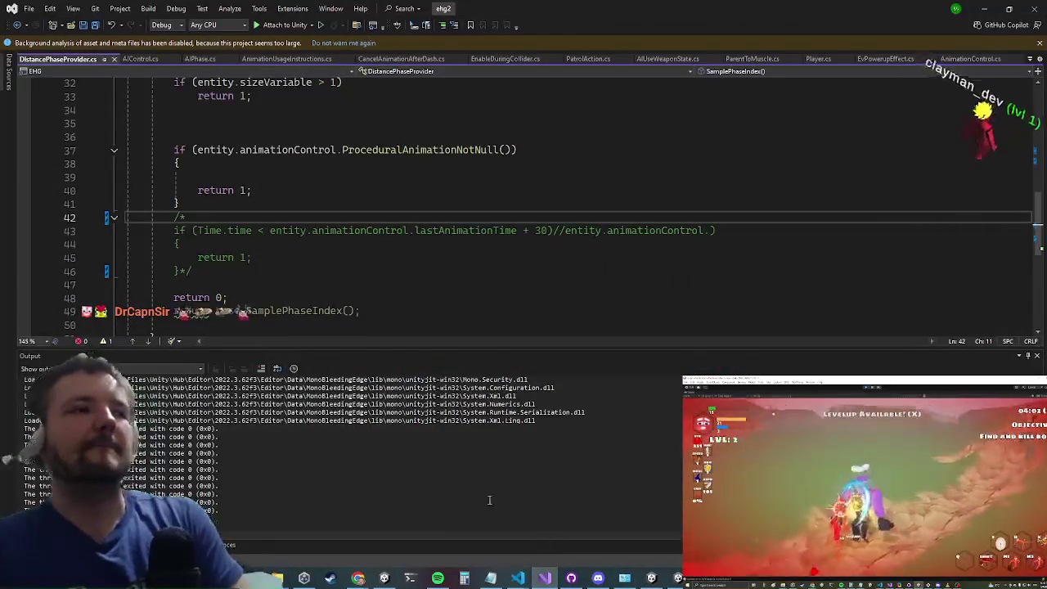
click(976, 7)
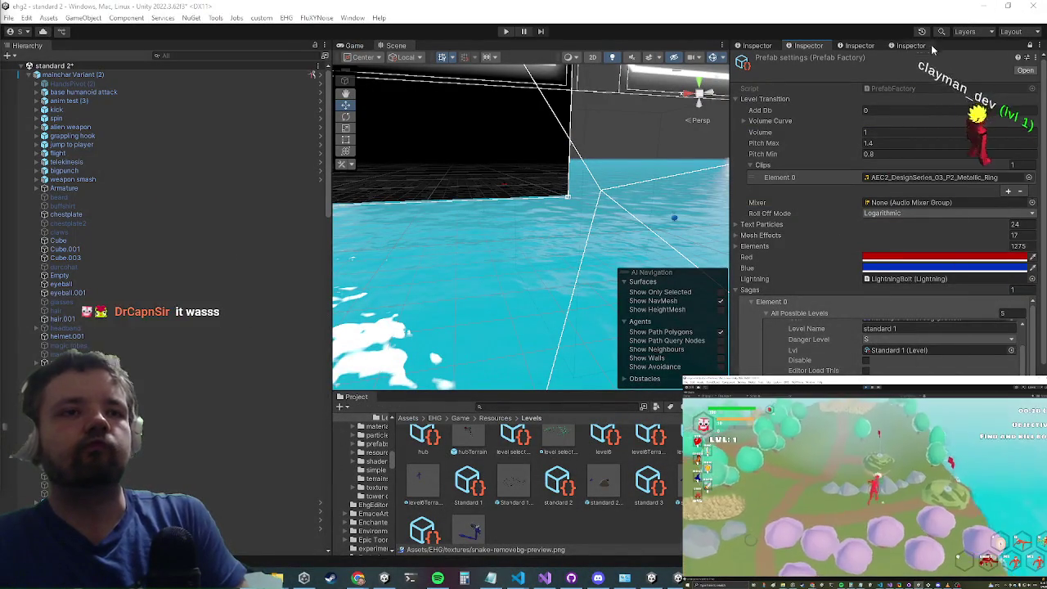
Step: Open the Terrain (1) prefab and frame its sandwormencounter object
scroll(454, 514, down, 1)
click(473, 511)
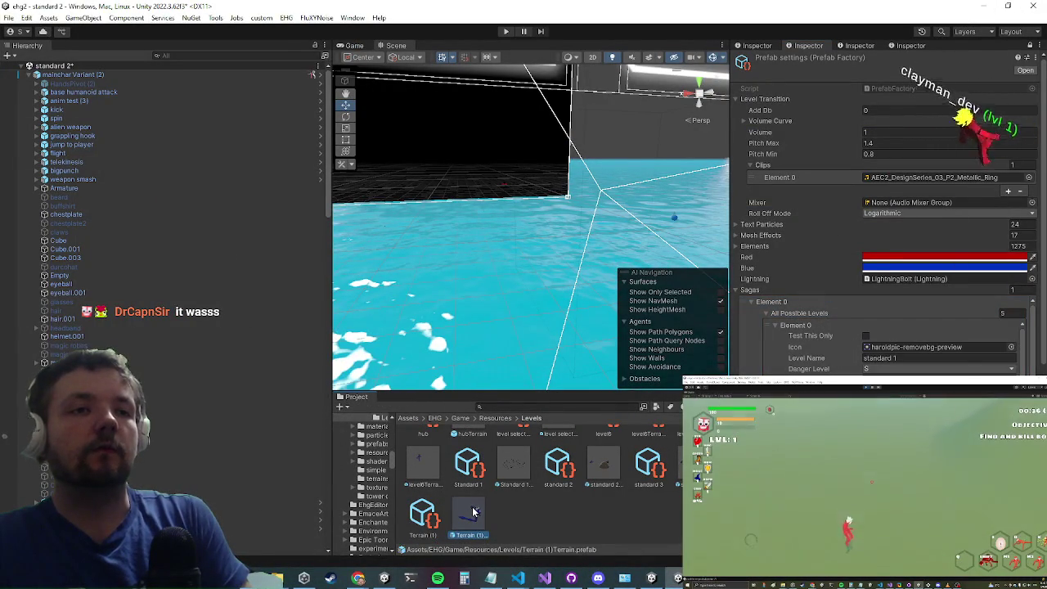
double_click(473, 511)
double_click(82, 149)
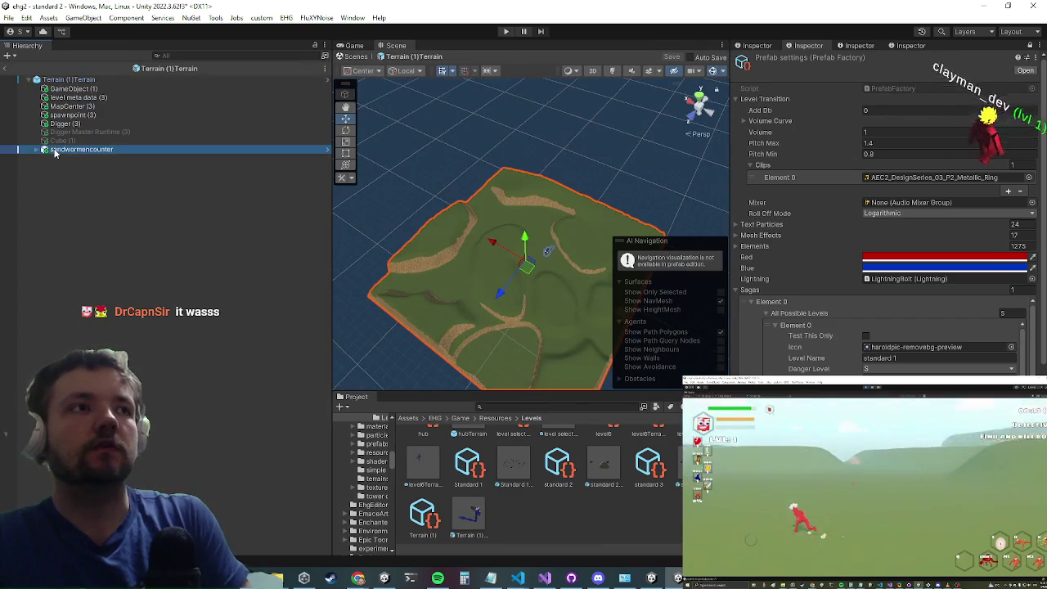
Step: Orbit down onto the sandworm and select it under sandwormcounter in the Hierarchy
mouse_move(716, 270)
mouse_down()
mouse_move(561, 168)
mouse_move(570, 117)
mouse_up()
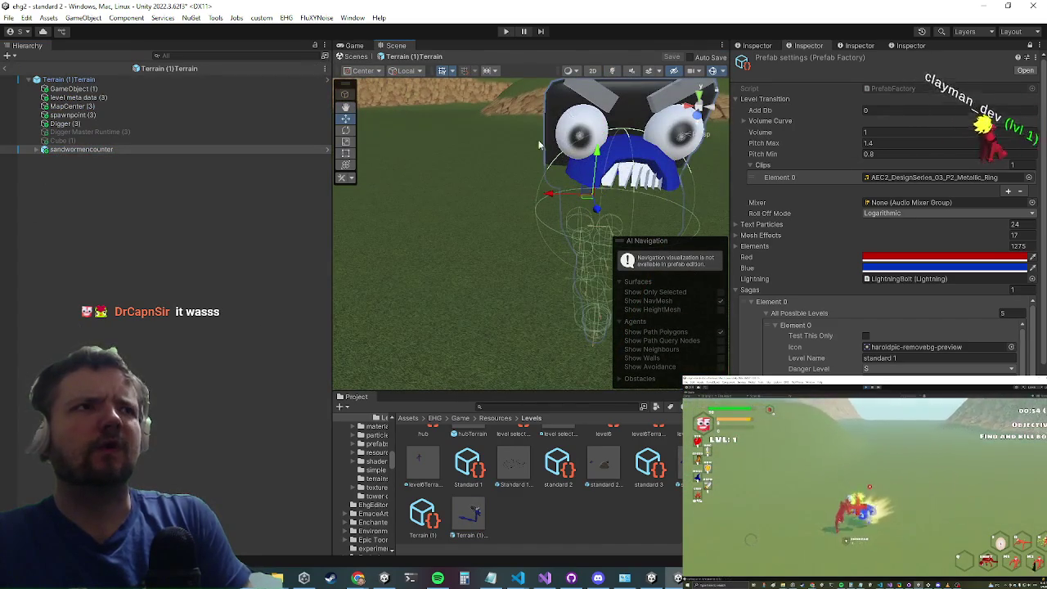
scroll(486, 175, down, 3)
mouse_move(486, 175)
mouse_down()
mouse_move(619, 84)
mouse_move(518, 206)
mouse_up()
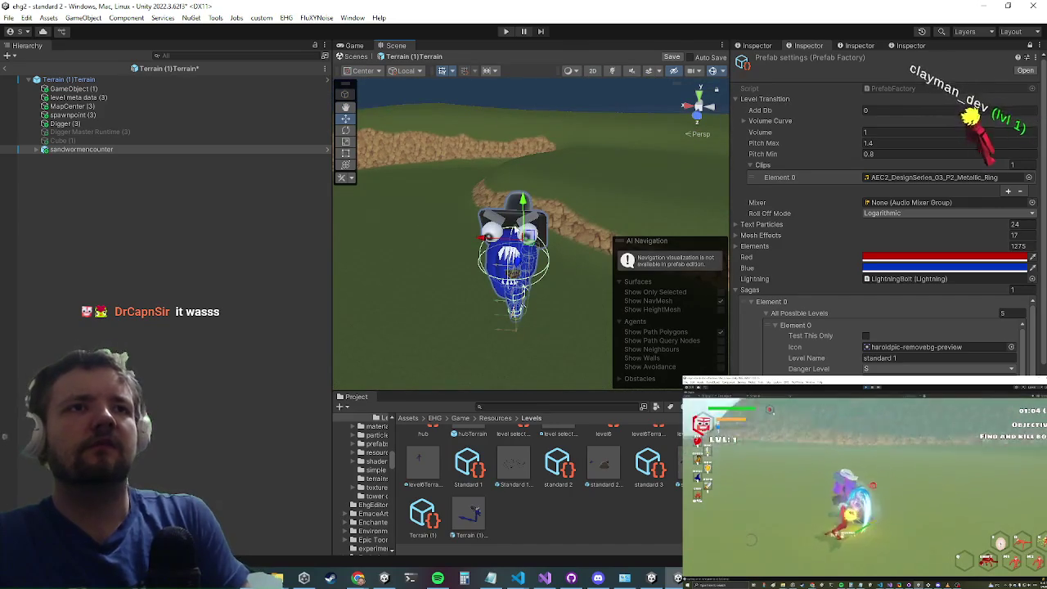
click(46, 152)
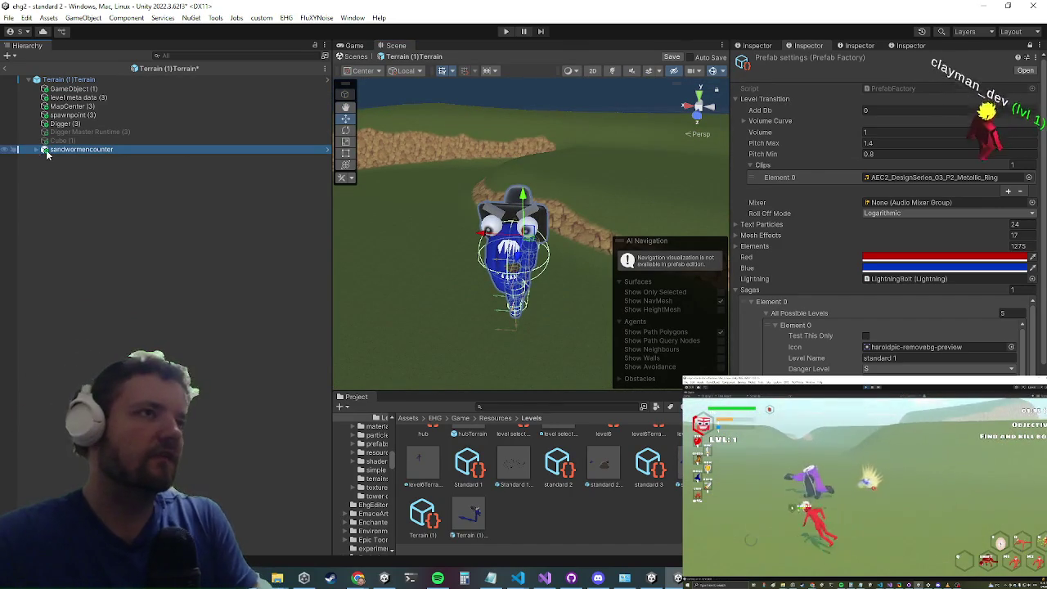
click(54, 160)
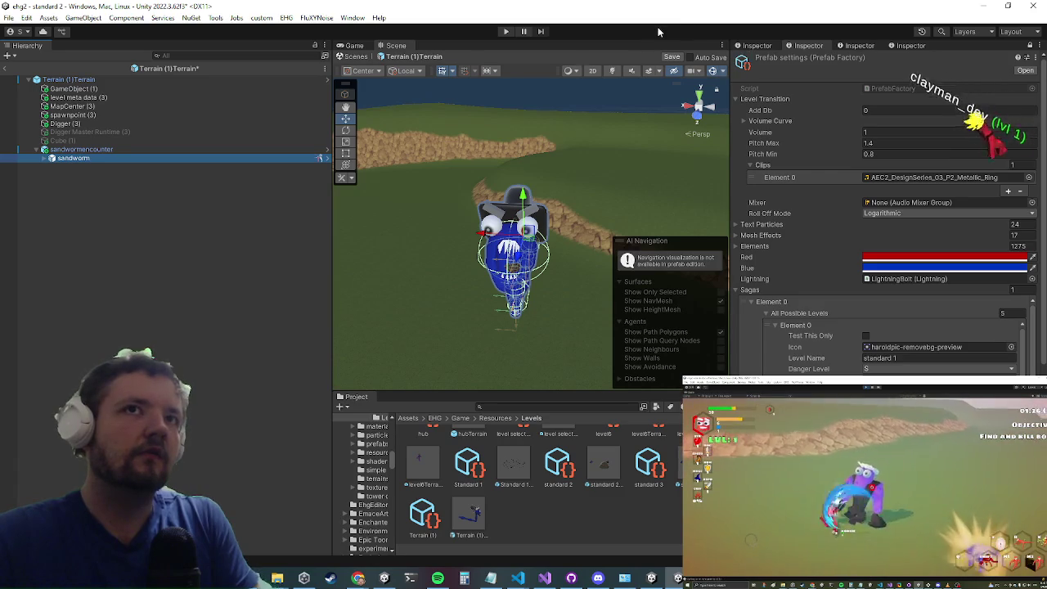
Step: Collapse the sandworm's Phases, Ragdoll Engine and Animation Control sections in the Inspector
click(753, 45)
scroll(932, 247, down, 5)
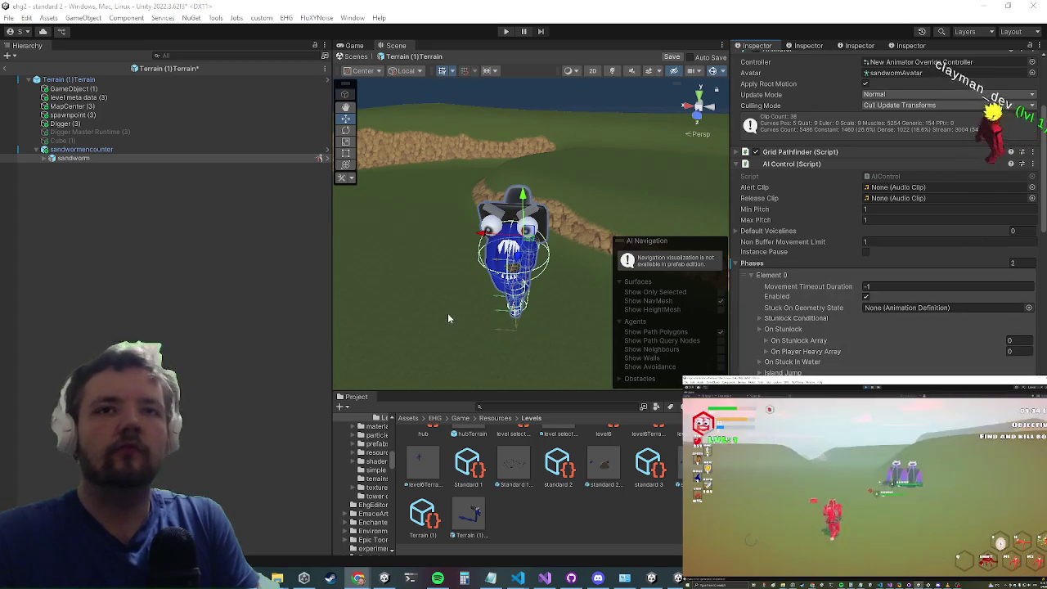
click(769, 262)
scroll(818, 242, down, 3)
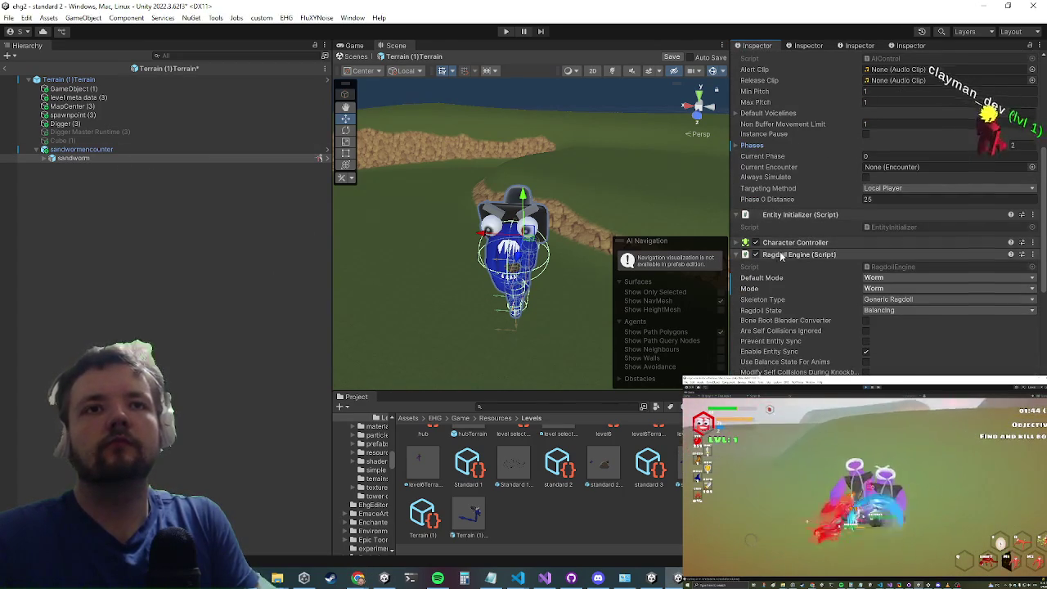
click(798, 254)
scroll(834, 197, down, 3)
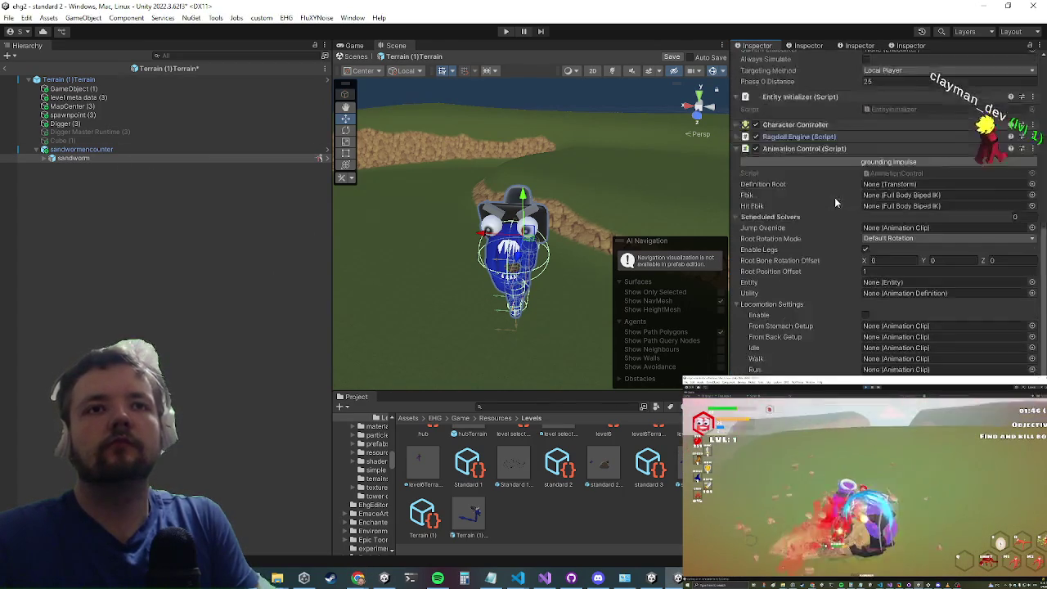
click(798, 149)
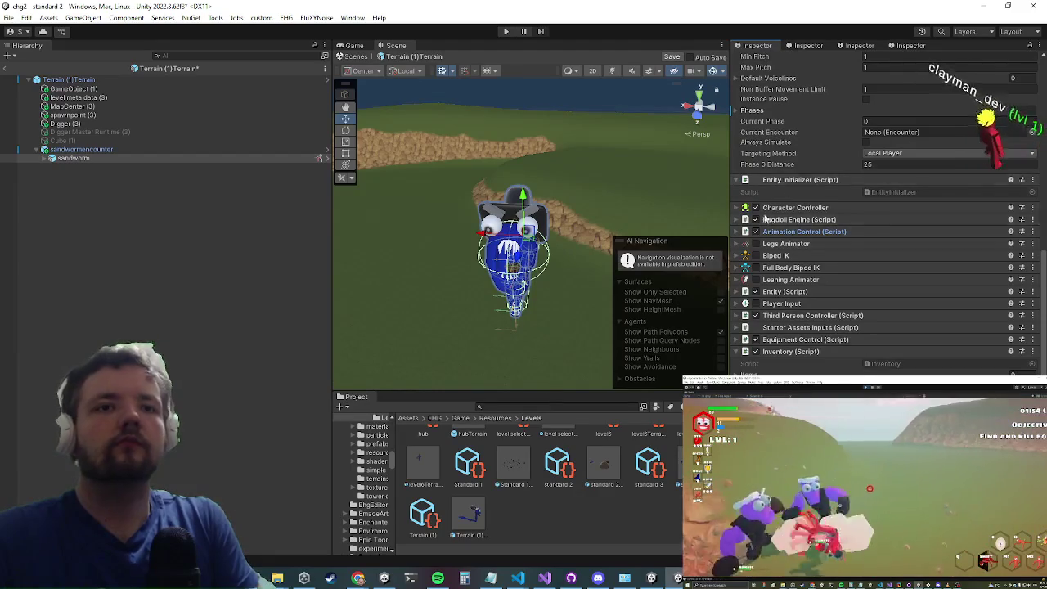
Step: Expand Entity (Script) and its Stats to show Health at 100 of 100
click(778, 301)
click(784, 293)
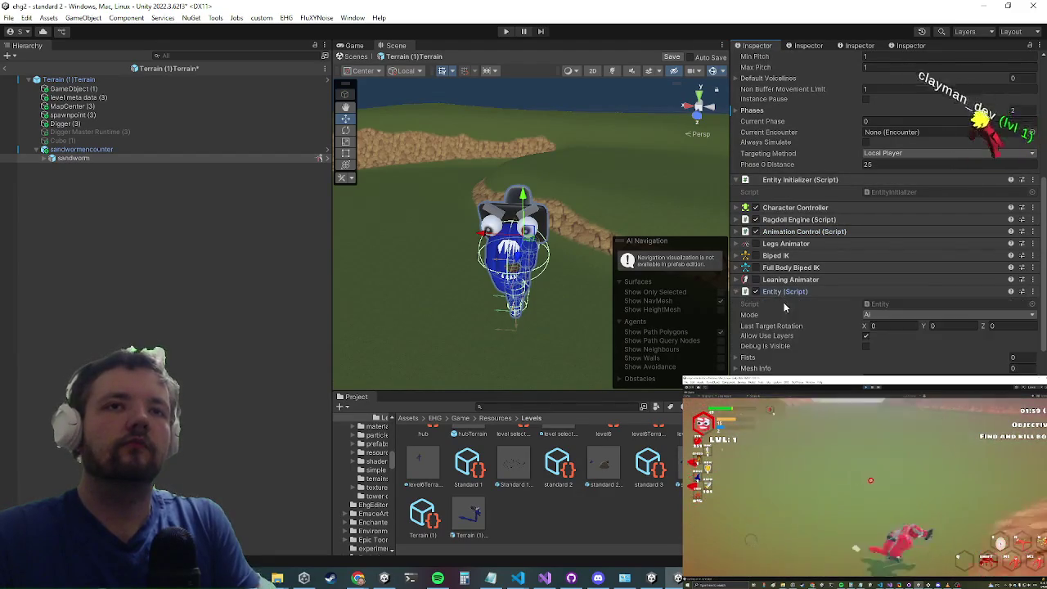
scroll(786, 296, down, 5)
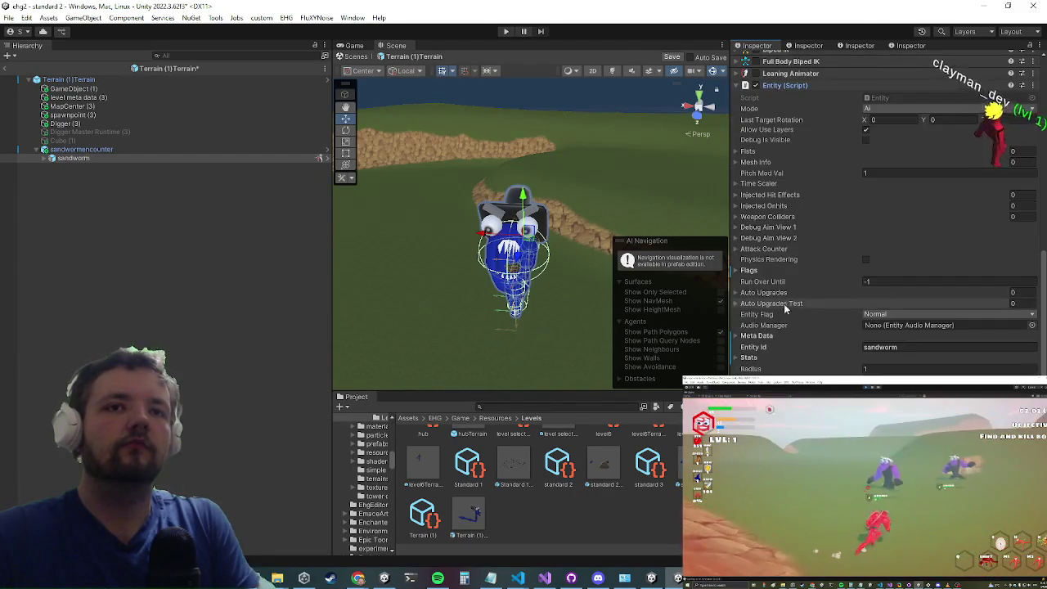
click(748, 357)
scroll(818, 311, down, 5)
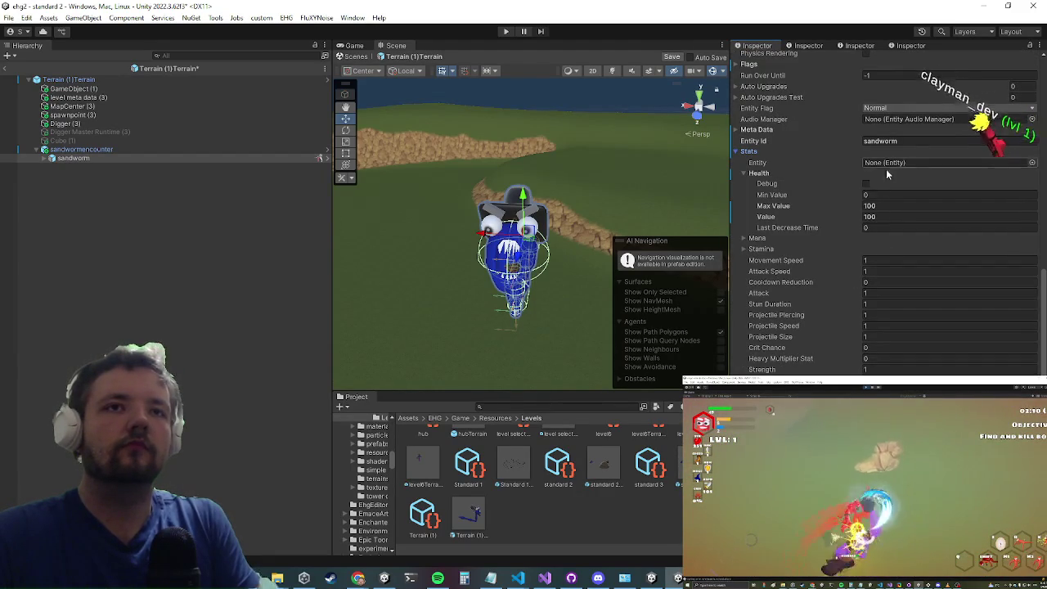
Step: Set the sandworm's Health Max Value and Value to 500 and save the Terrain (1) prefab
click(883, 206)
click(900, 216)
click(902, 214)
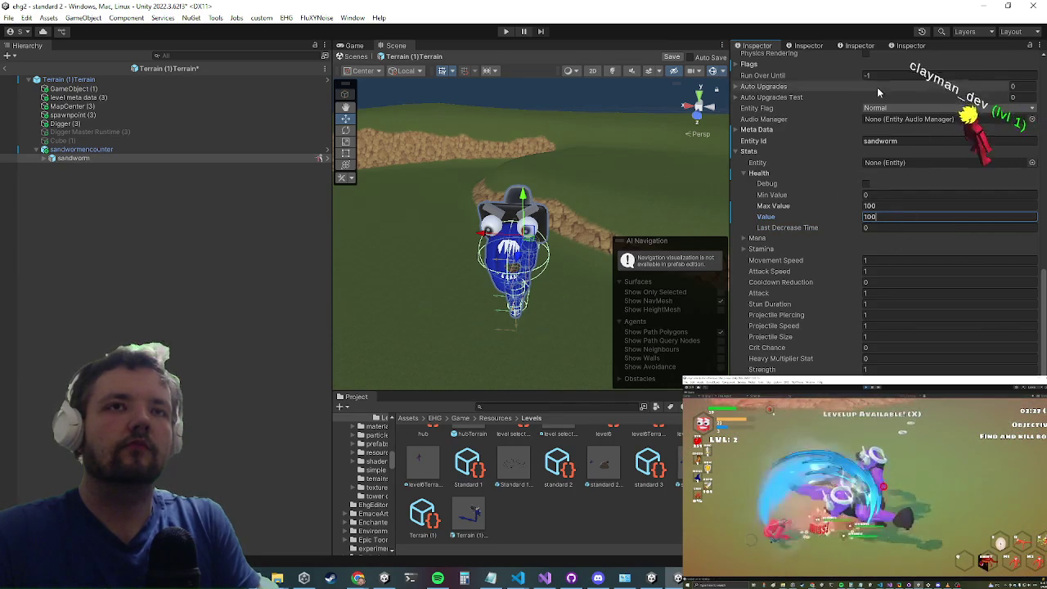
click(900, 205)
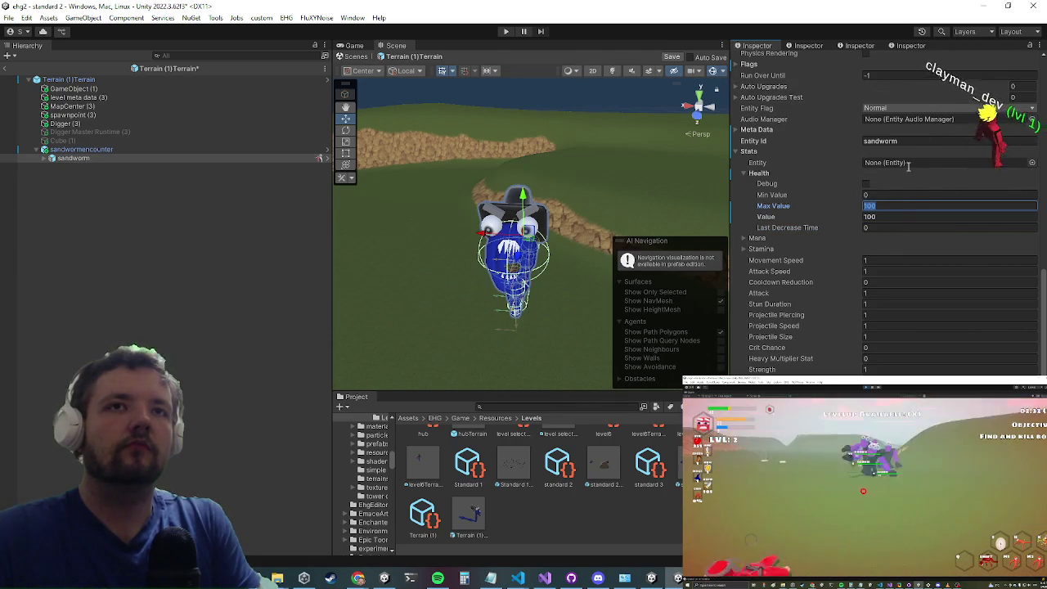
key(Right)
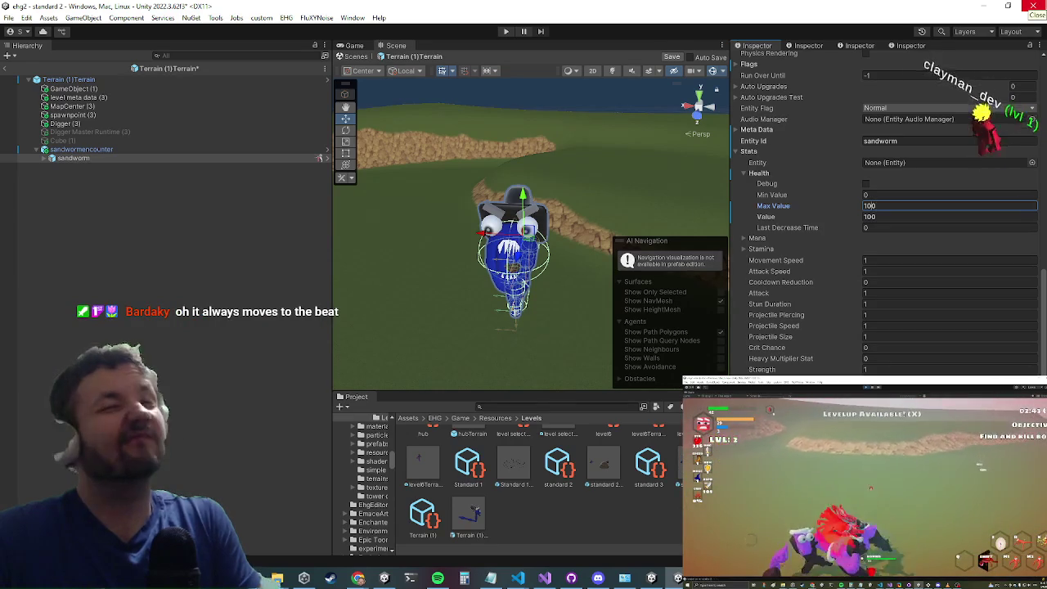
key(Home)
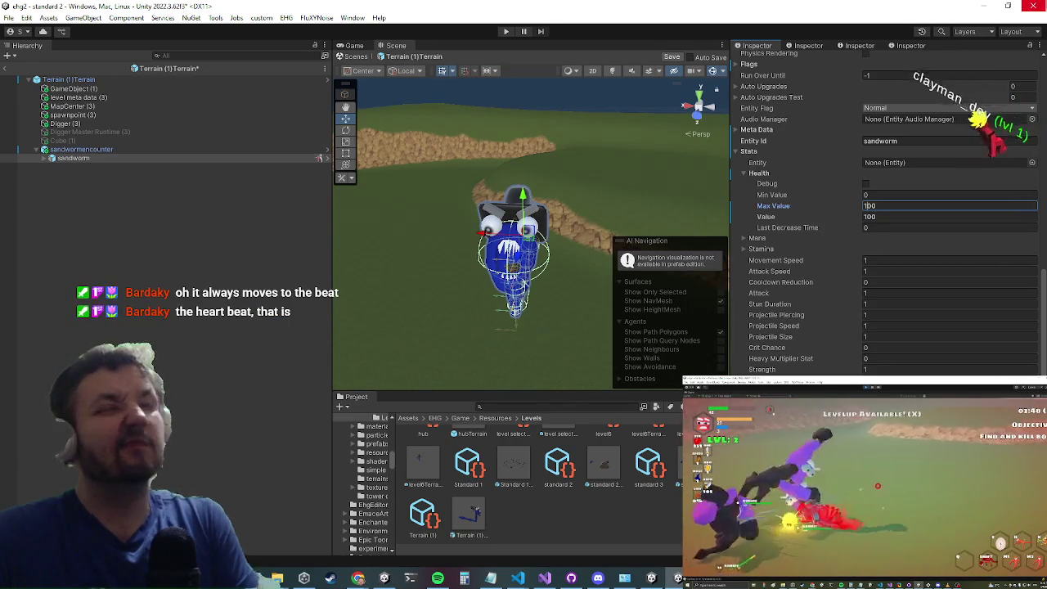
key(Delete)
text(5)
key(Tab)
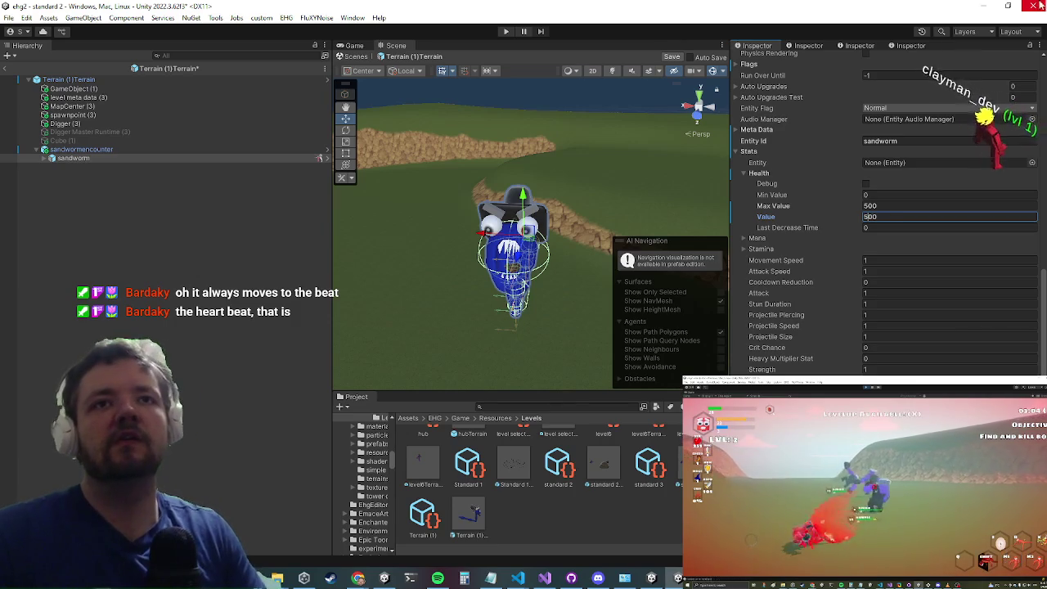
drag(603, 240, 586, 221)
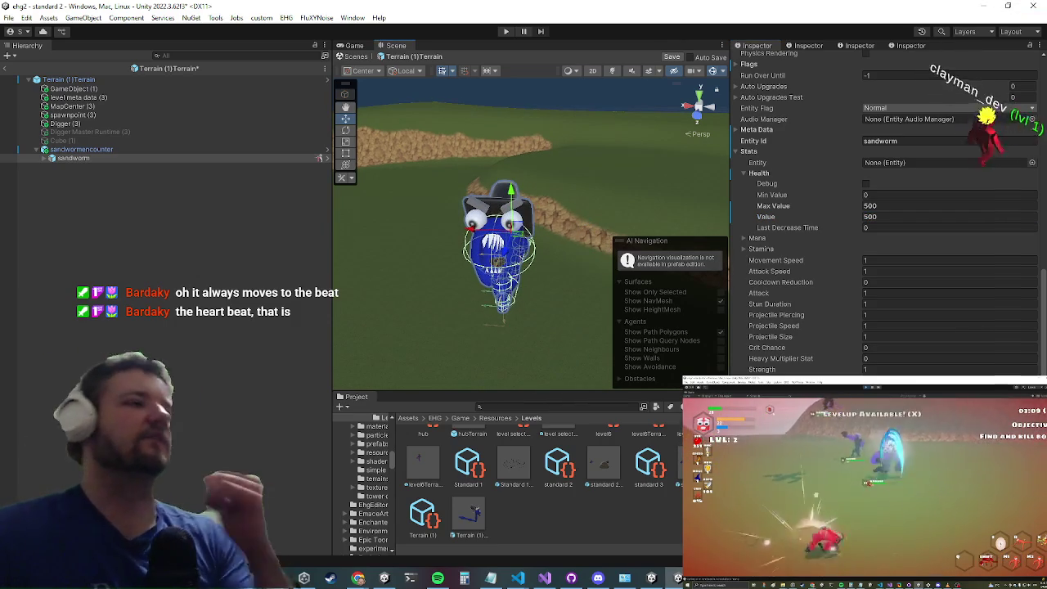
key(ctrl+s)
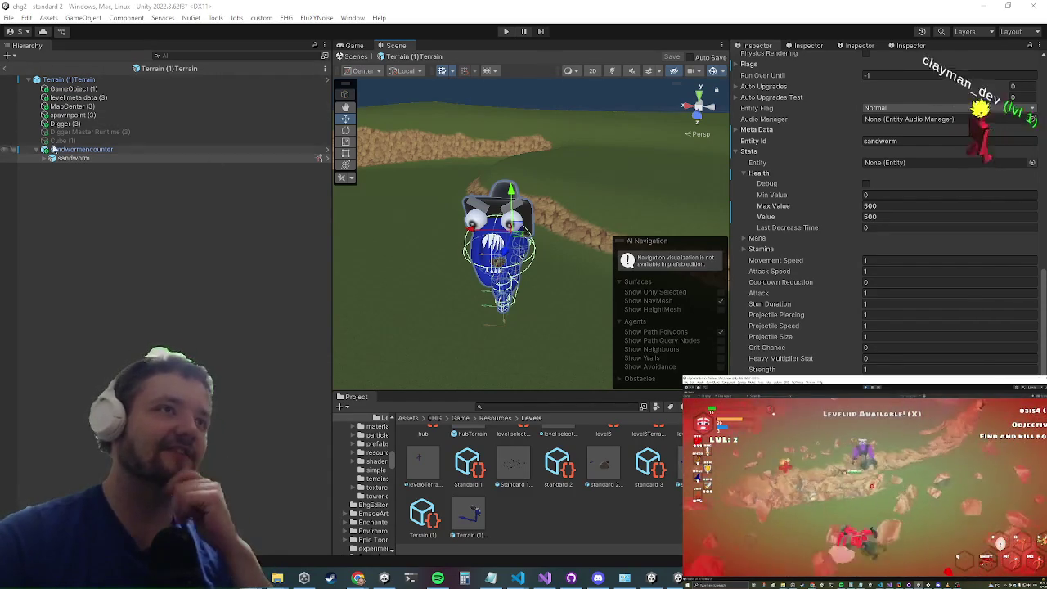
Step: Exit the Terrain (1) prefab back to the standard 2 scene and start Play mode
click(6, 68)
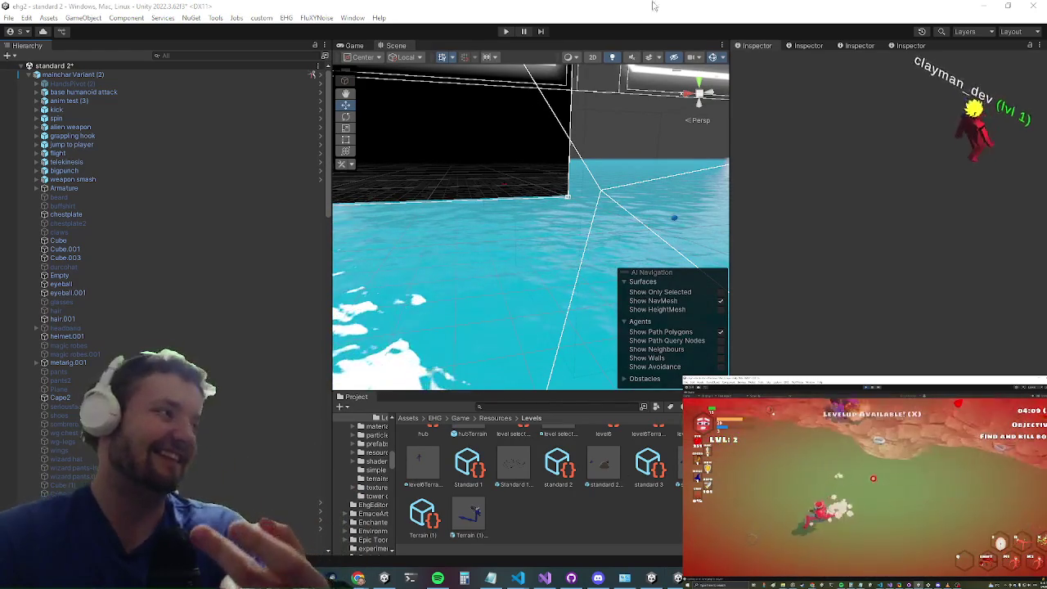
click(507, 32)
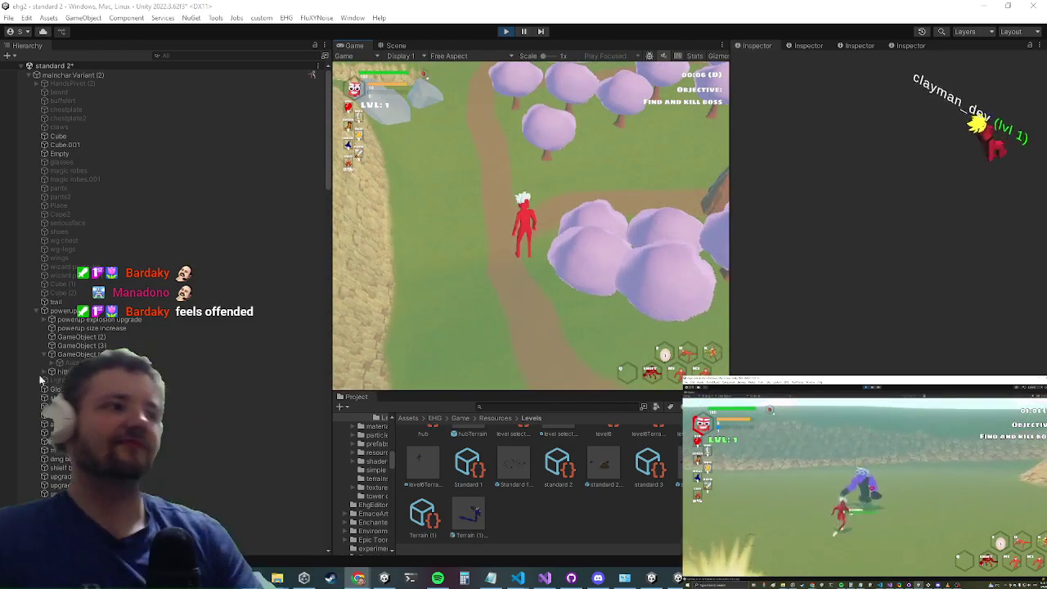
Step: Maximize the running Game view to fill the editor with Shift+Space
key(shift+space)
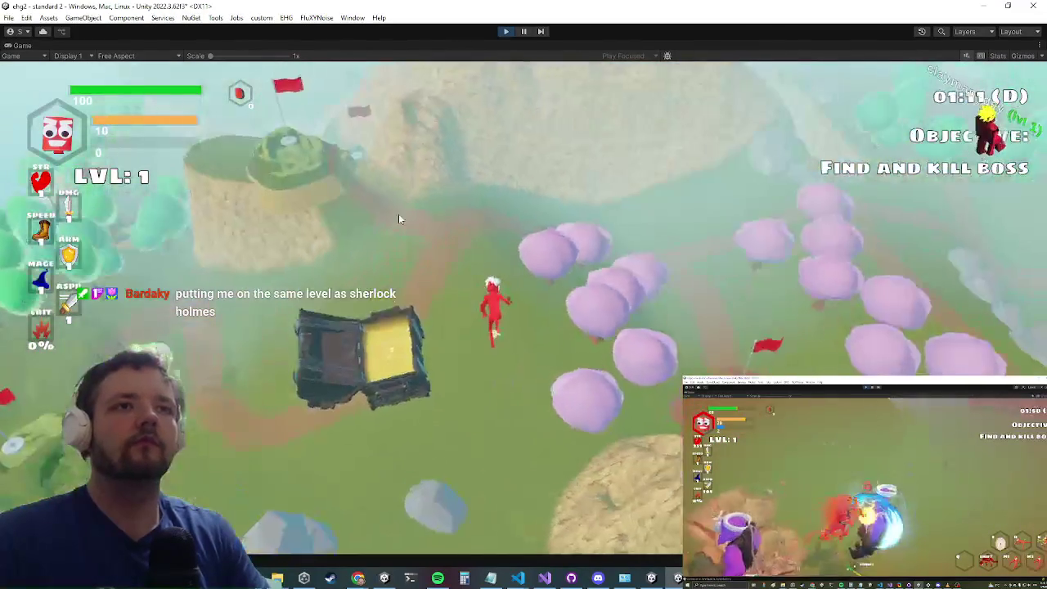
Step: Open the in-game inventory, equip the shield in hand and equip the legendary WG Chest
key(Tab)
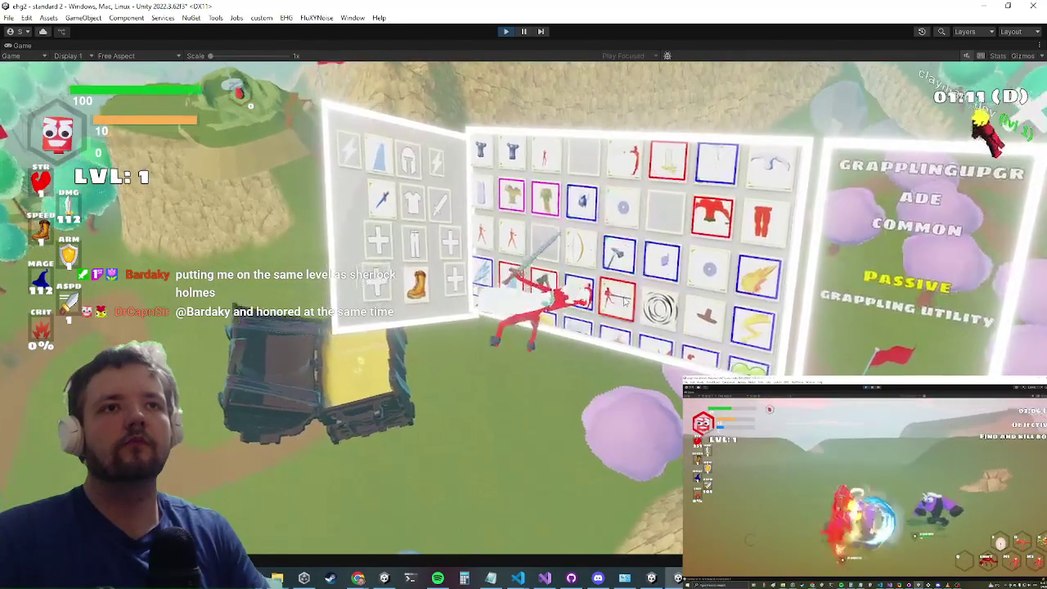
click(624, 288)
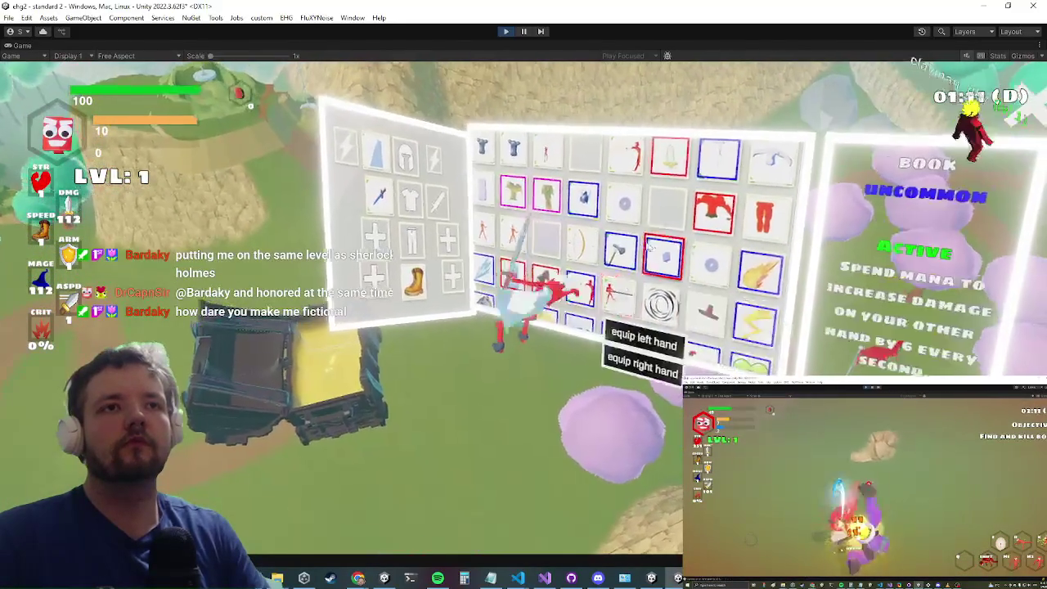
click(609, 214)
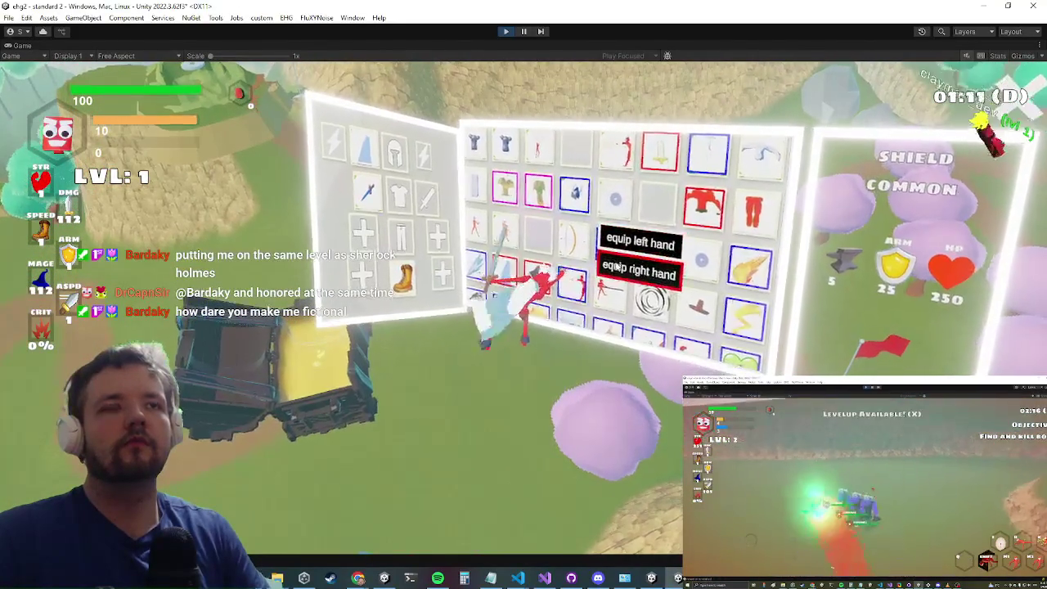
click(639, 276)
click(568, 236)
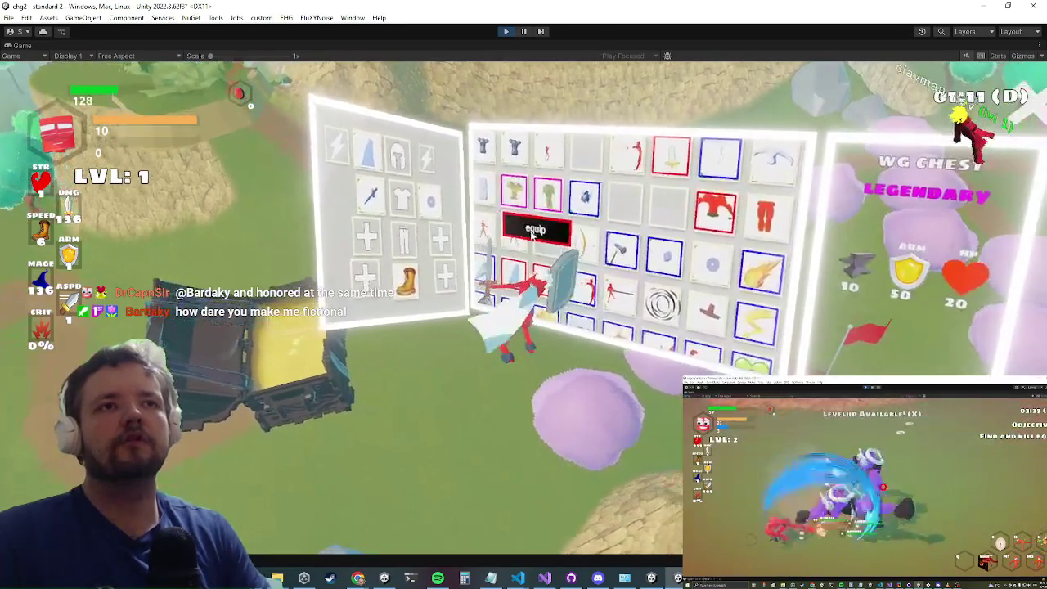
click(532, 235)
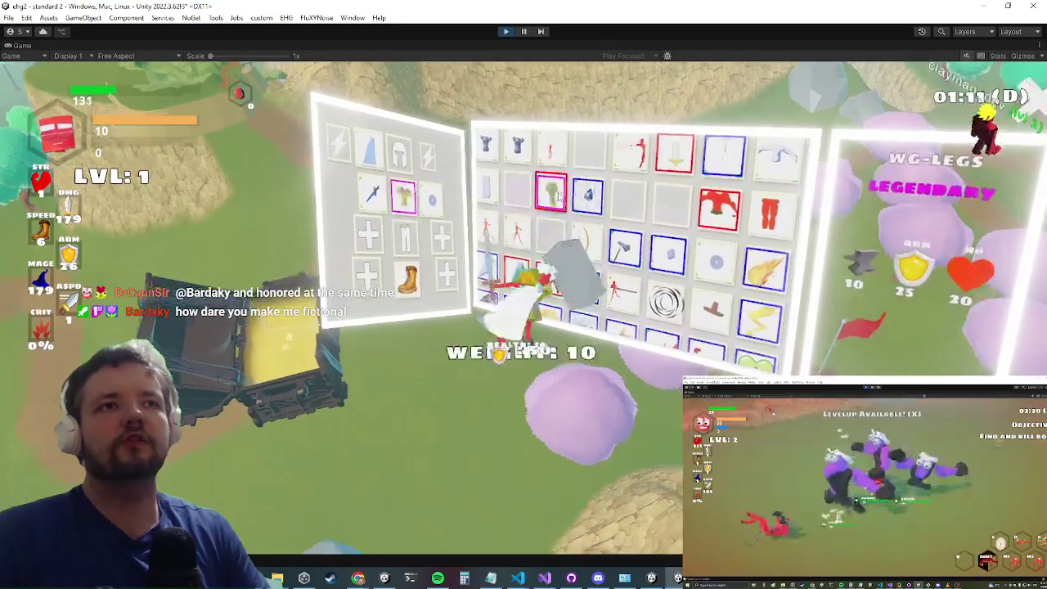